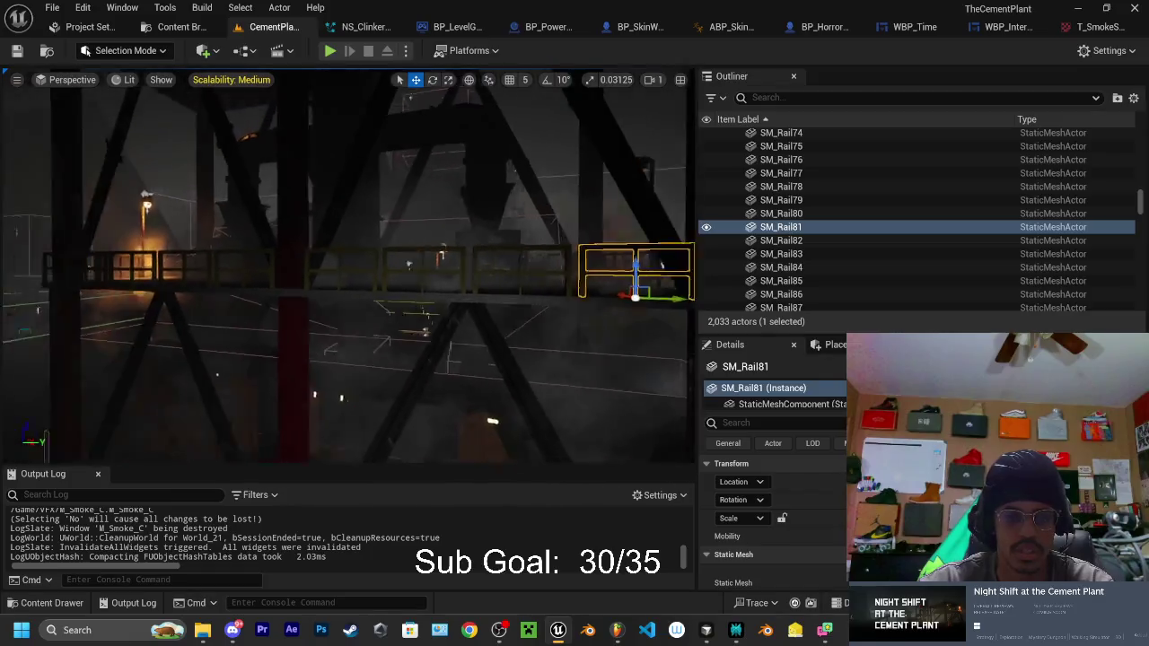
Step: Set the NS_ClinkerSmoke Particle Spawn Box Size X to 500 and view the spawn box in CementPlant
mouse_move(419, 241)
left_mouse_down()
mouse_move(425, 223)
mouse_move(392, 243)
left_mouse_up()
left_click(359, 27)
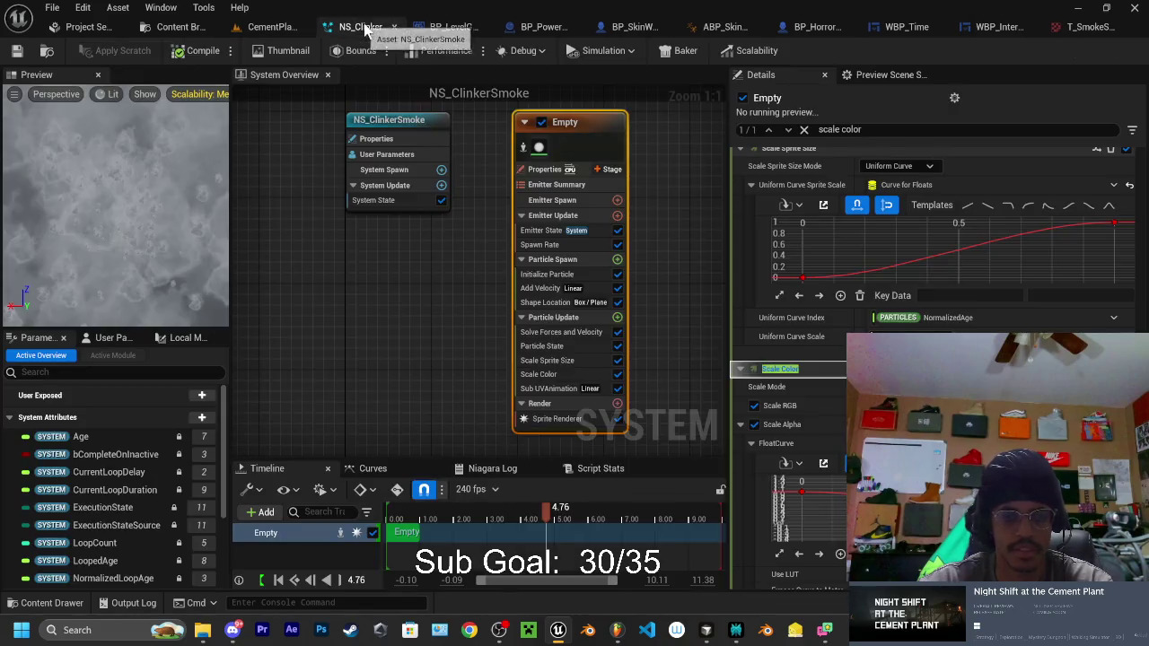
left_click(554, 260)
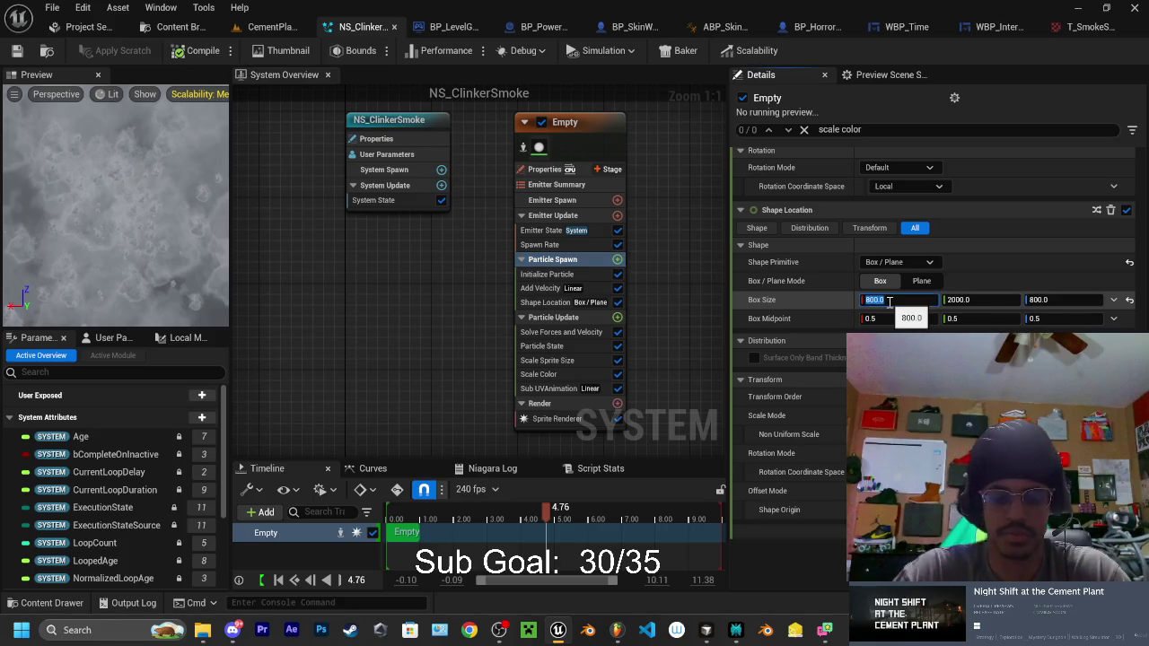
type("500")
left_click(1052, 282)
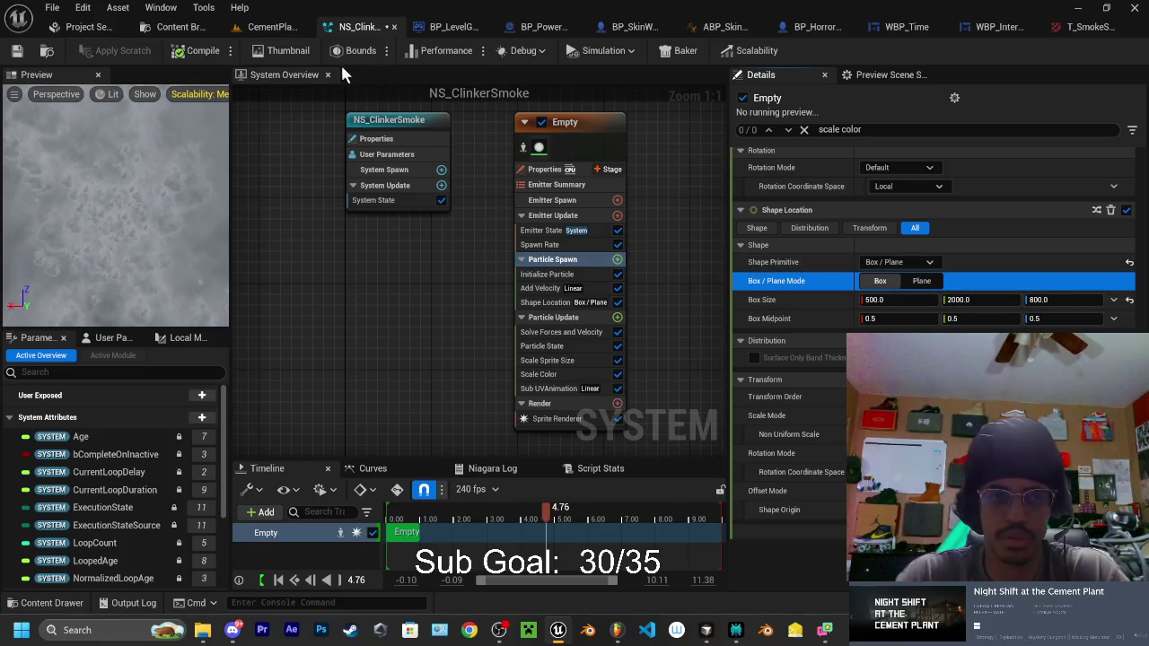
left_click(273, 27)
left_click_drag(331, 119, 332, 211)
Step: Change Box Size X to 300 and inspect the smoke in the CementPlant level
left_click(363, 27)
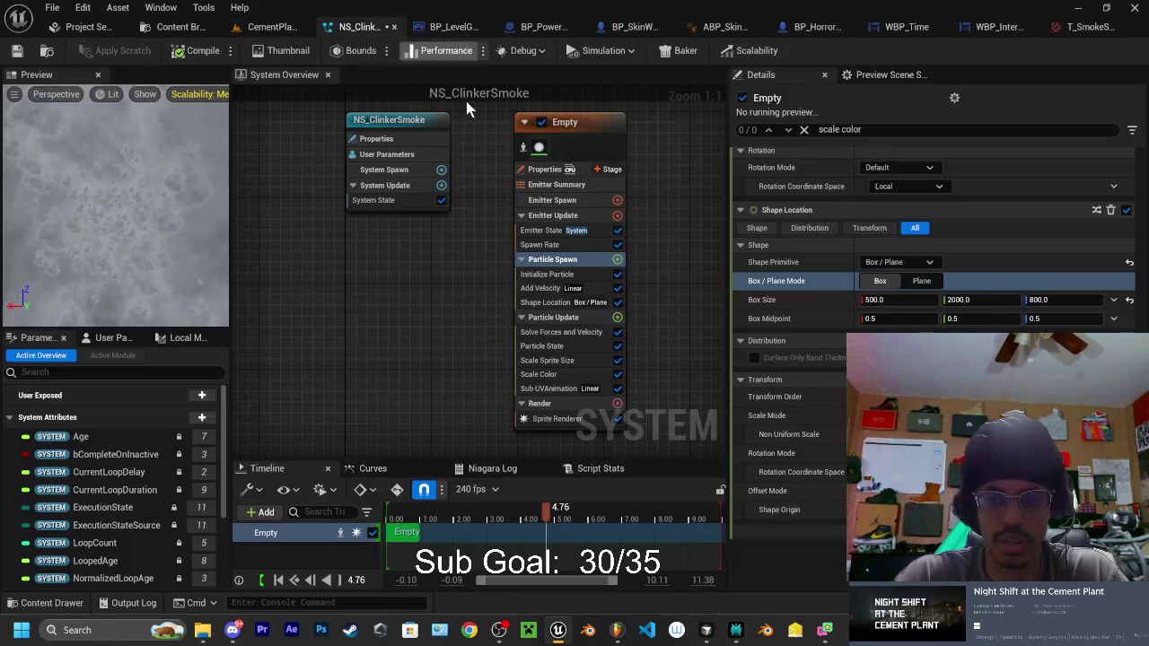
left_click(873, 301)
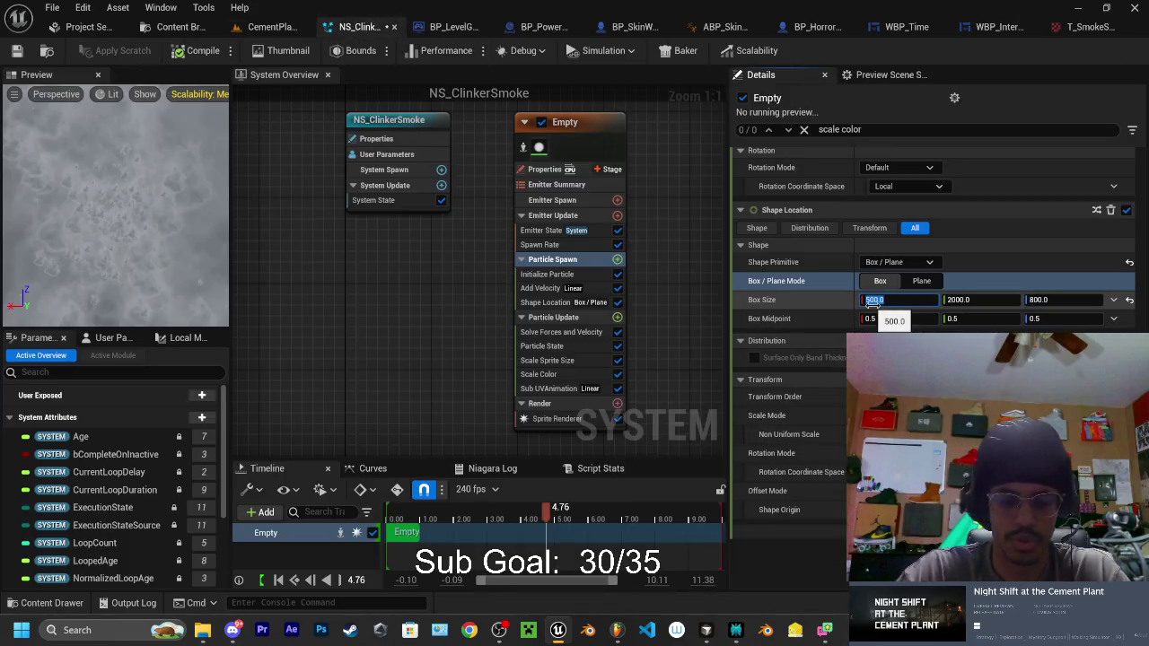
type("300")
key("Return")
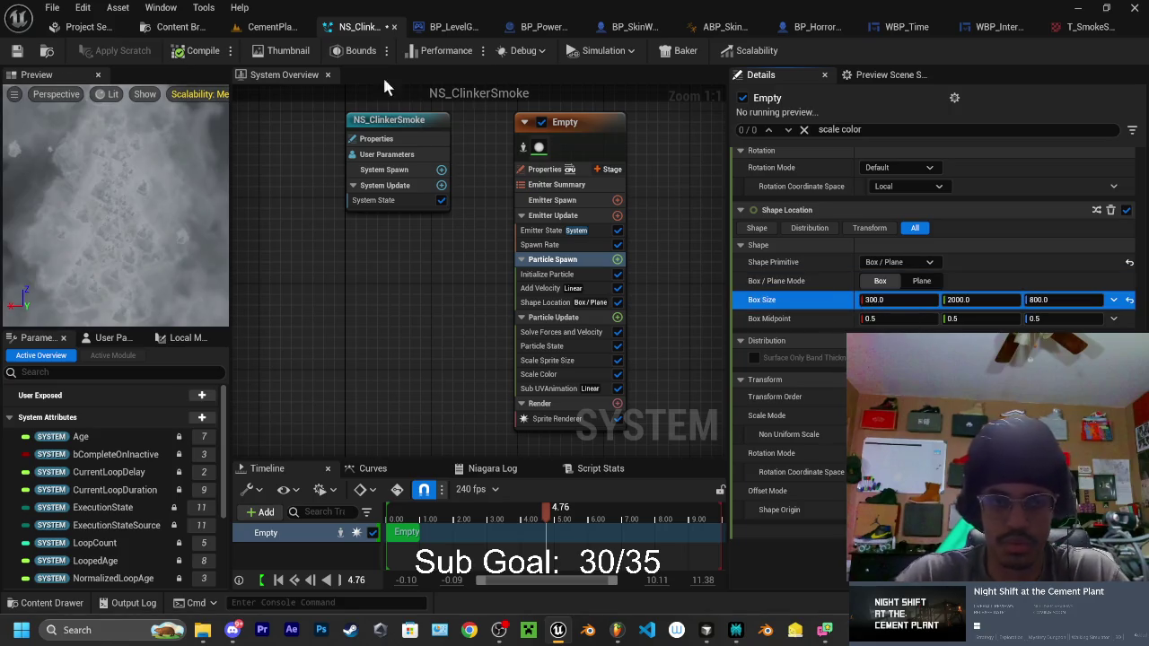
left_click(274, 29)
mouse_move(348, 270)
left_mouse_down()
mouse_move(279, 238)
mouse_move(254, 269)
left_mouse_up()
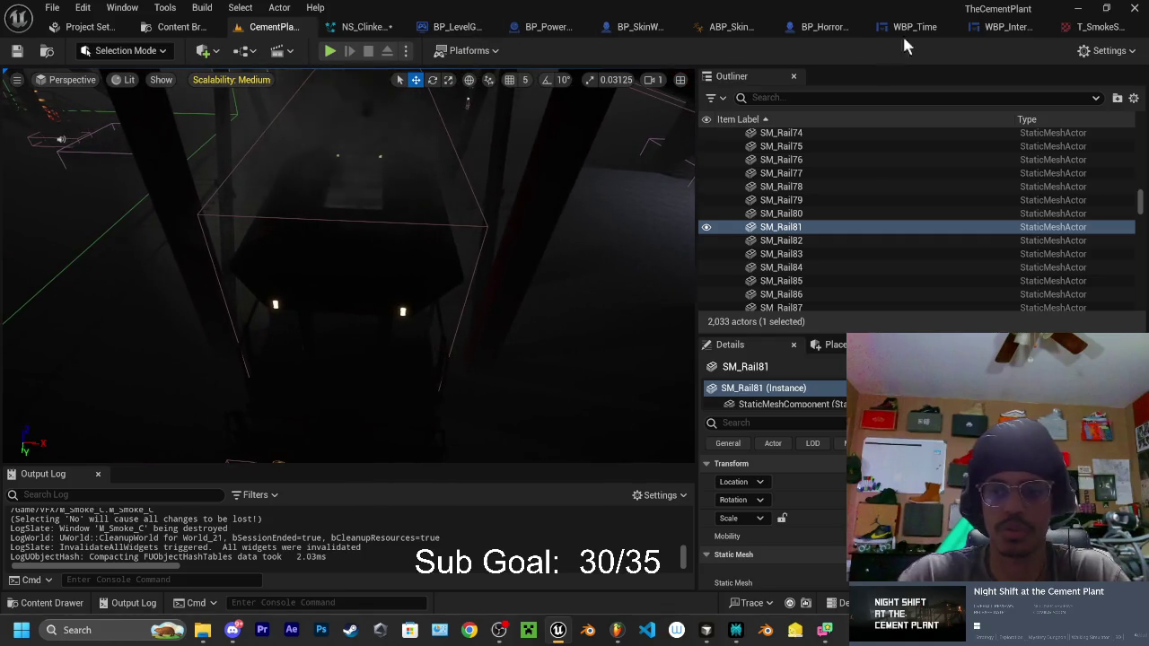
Step: Check the smoke texture, then move the CementPlant view closer to the wireframe smoke box
left_click(1091, 27)
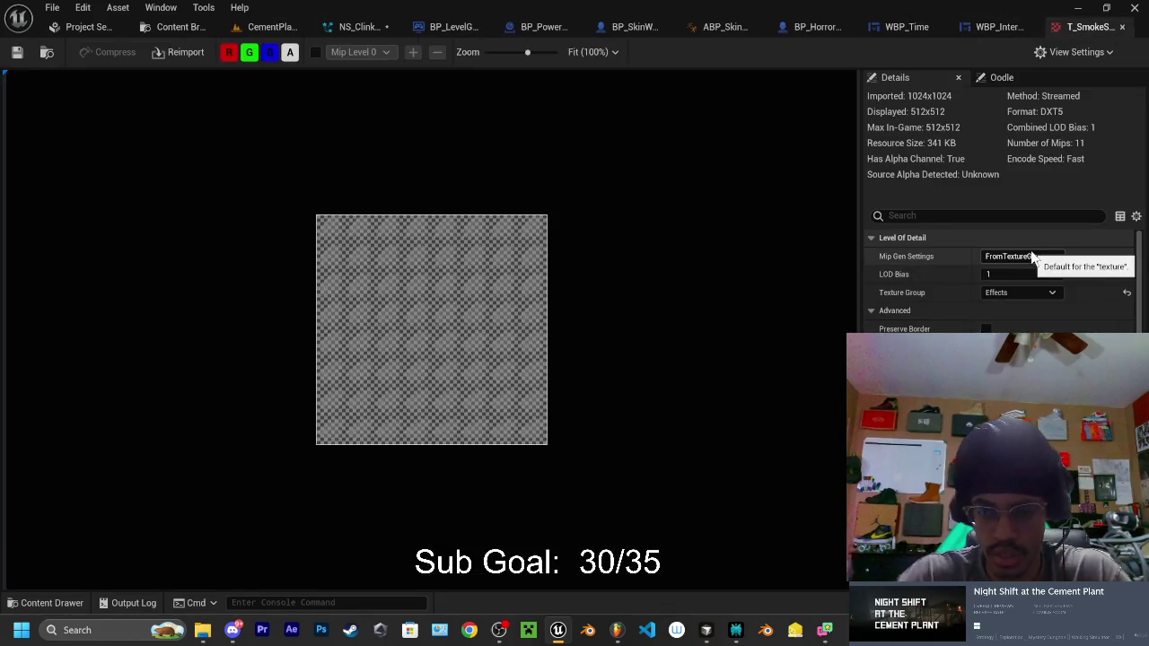
key("ctrl+Tab")
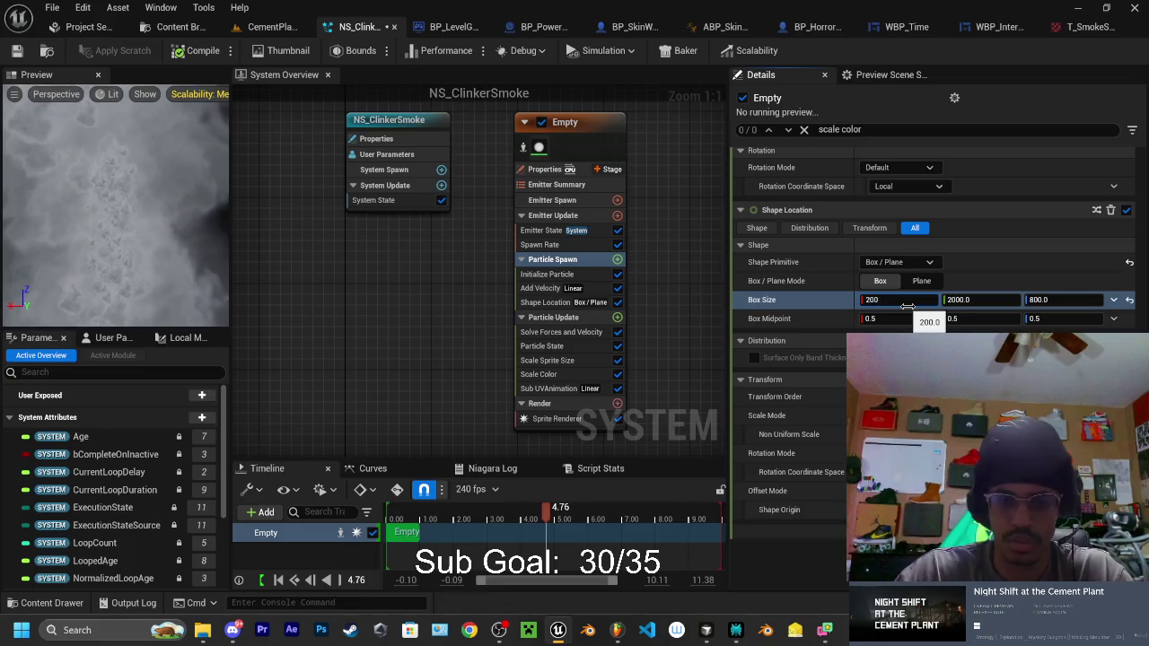
left_click(264, 23)
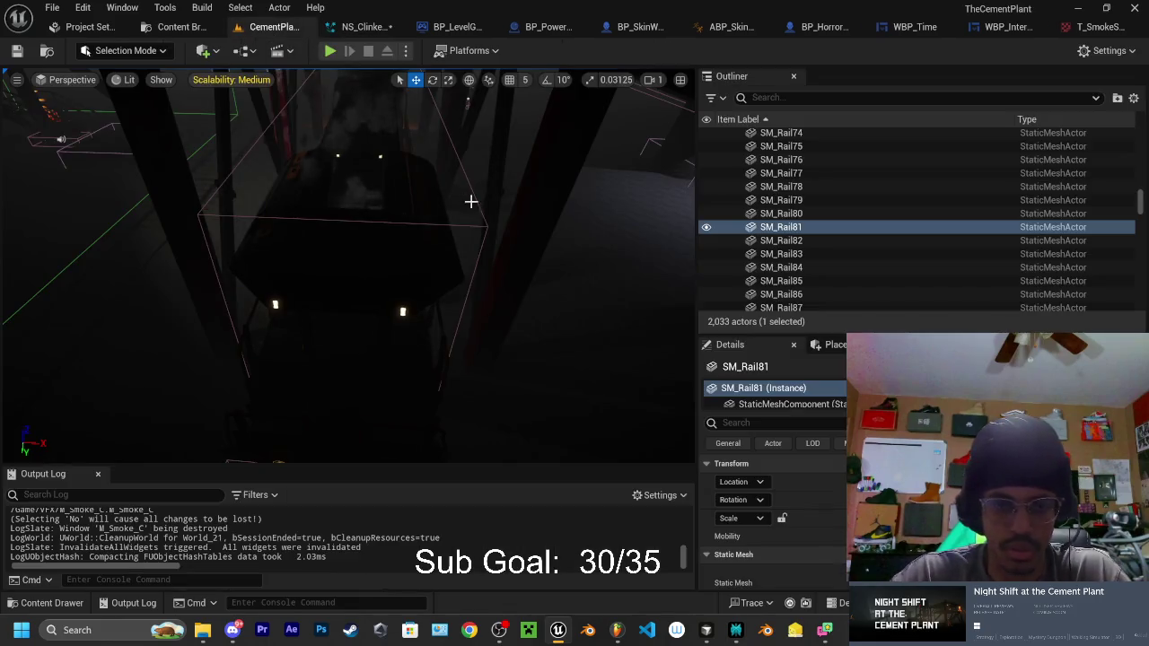
left_click_drag(469, 198, 500, 200)
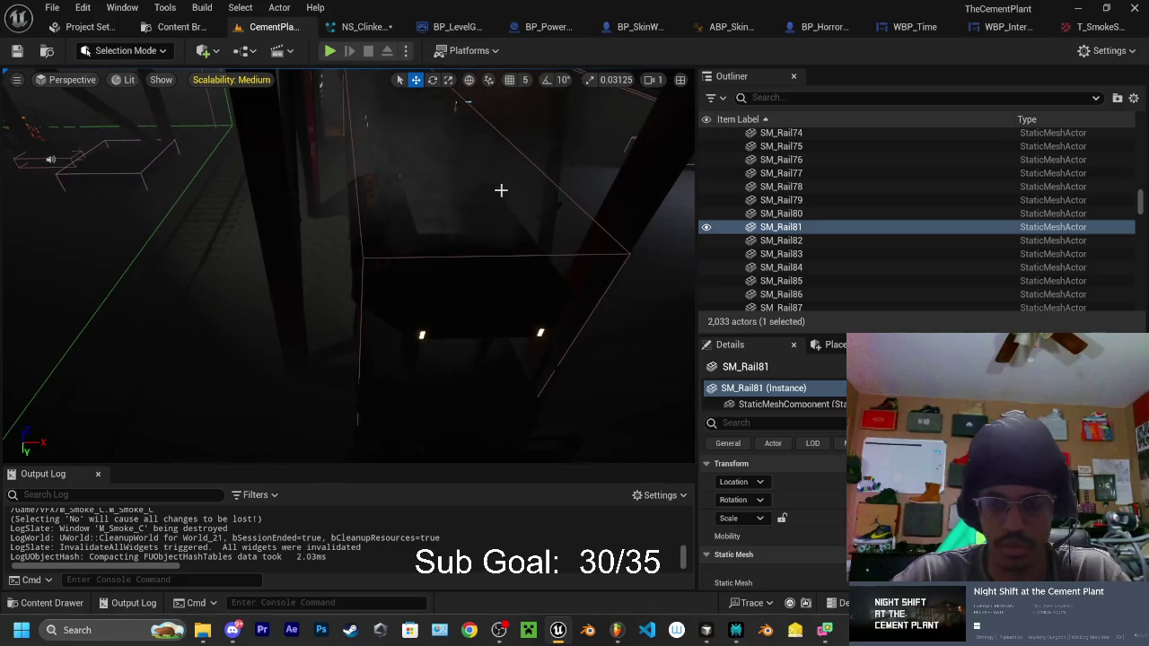
left_click_drag(503, 90, 503, 90)
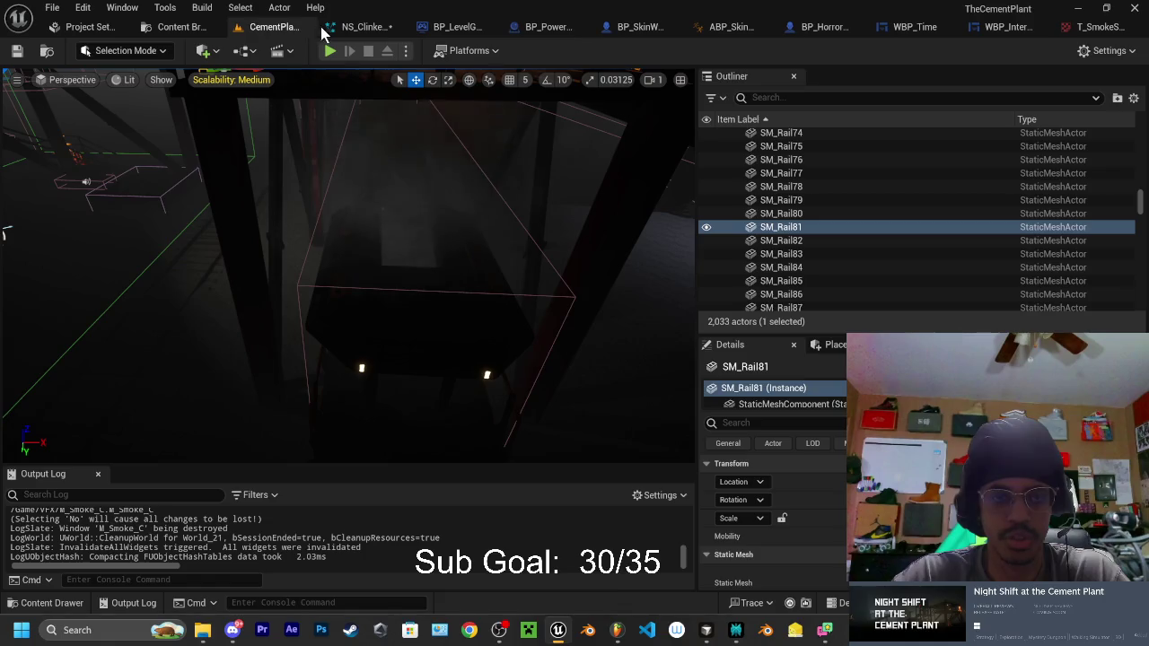
Step: Set NS_ClinkerSmoke Box Size X to 100 and view the smoke area in CementPlant
left_click(357, 27)
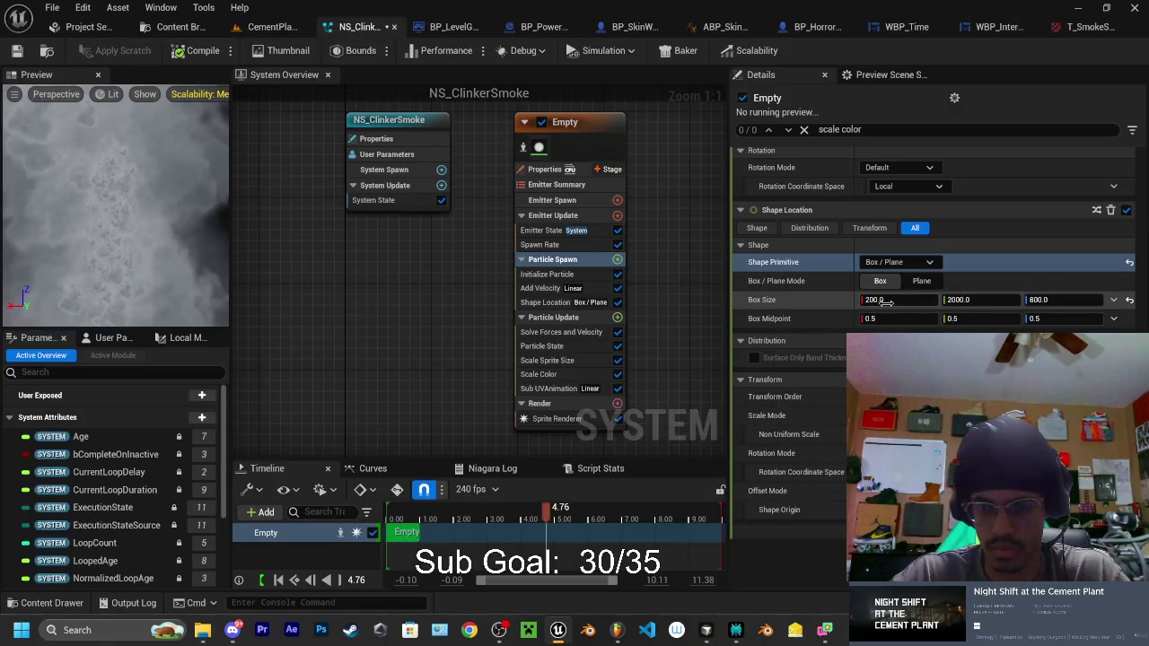
type("100")
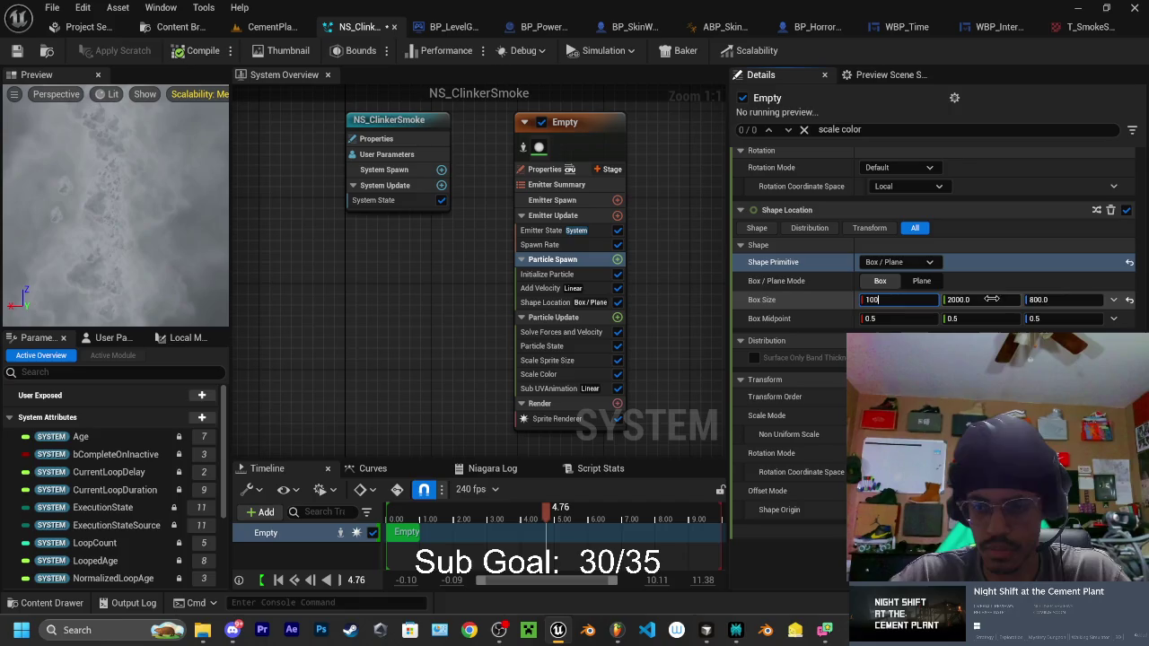
left_click(988, 281)
left_click(269, 27)
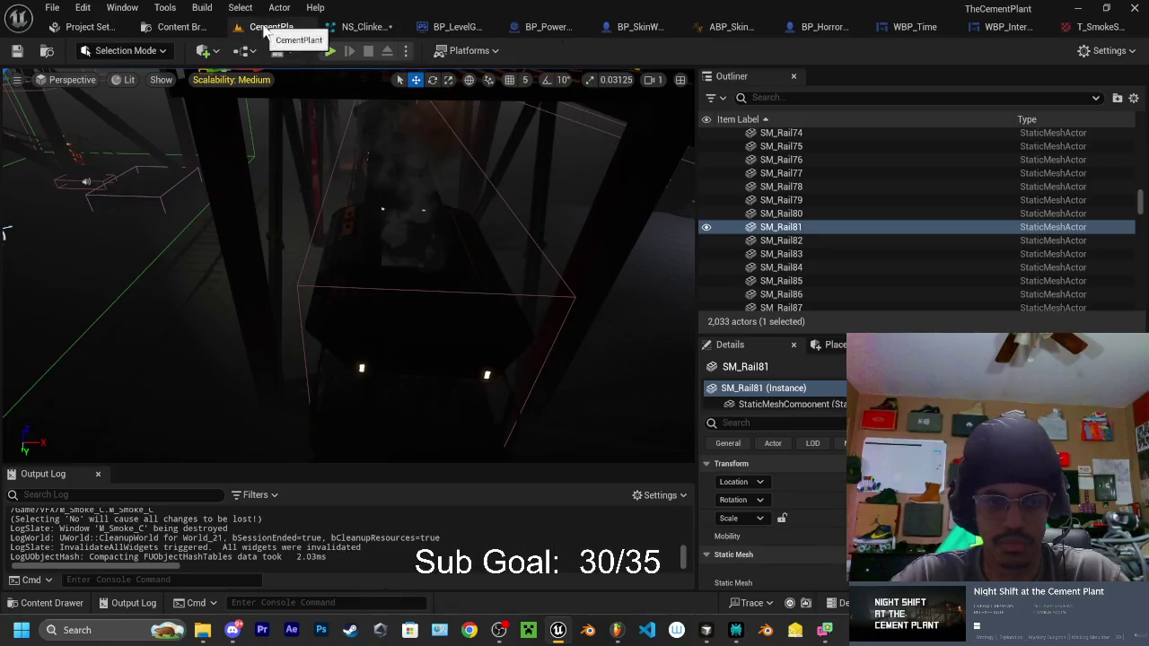
mouse_move(90, 250)
left_mouse_down()
mouse_move(609, 156)
mouse_move(355, 190)
left_mouse_up()
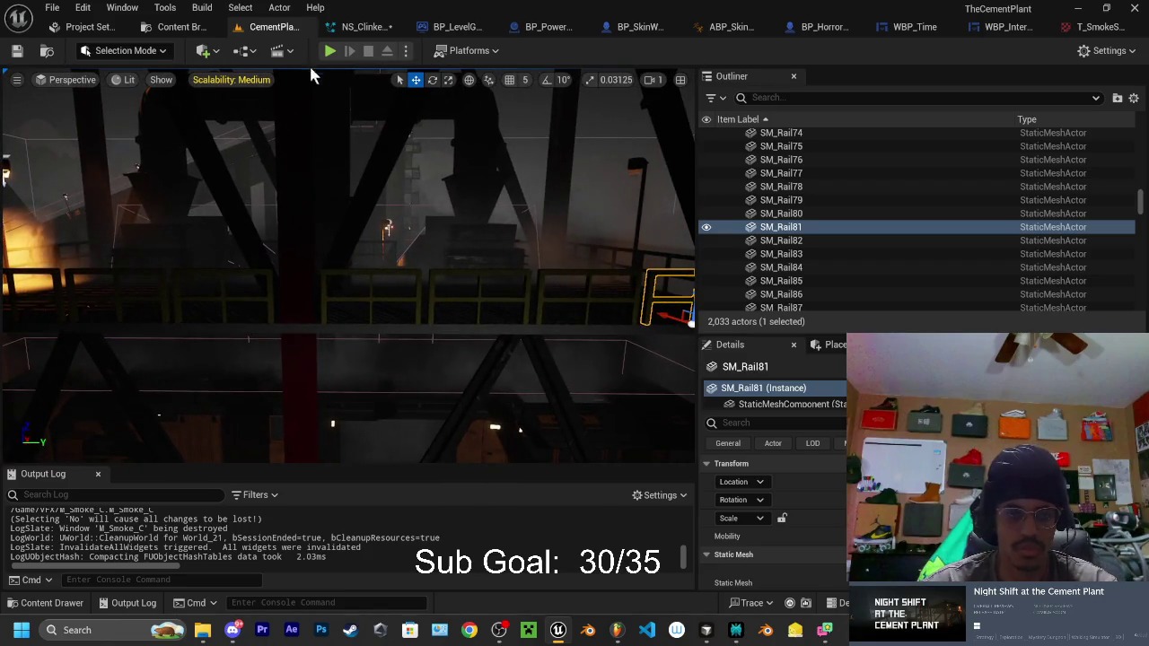
Step: Run a quick play-test, then switch off Night Timer Enabled in BP_LevelGameMode's class defaults
left_click(329, 51)
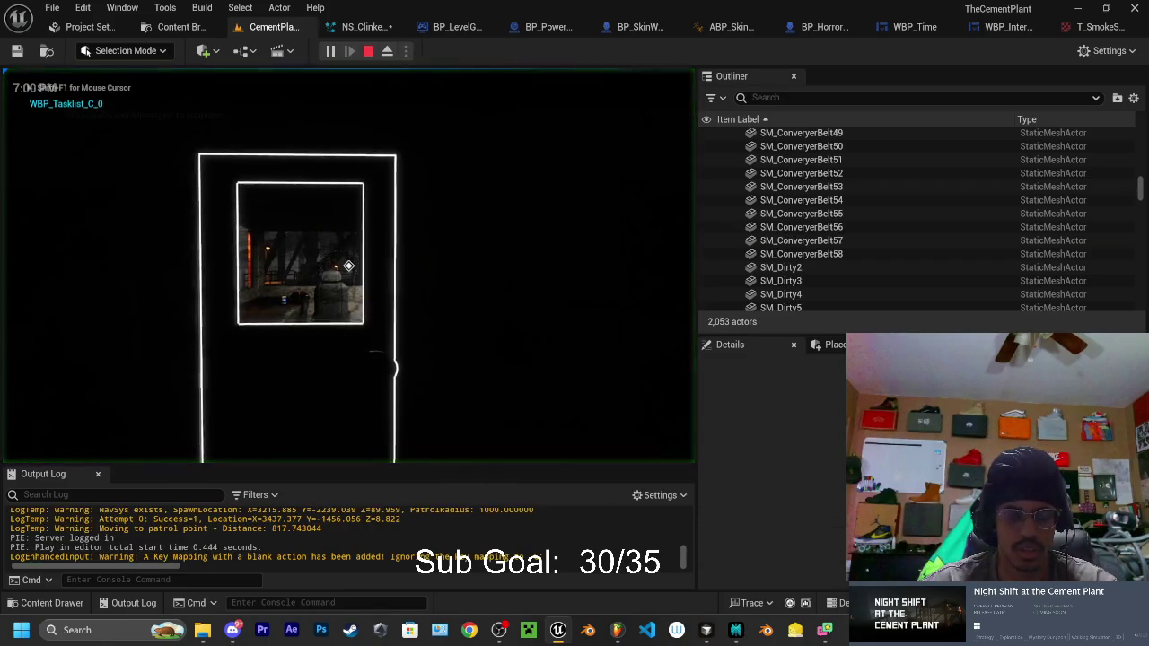
key("Escape")
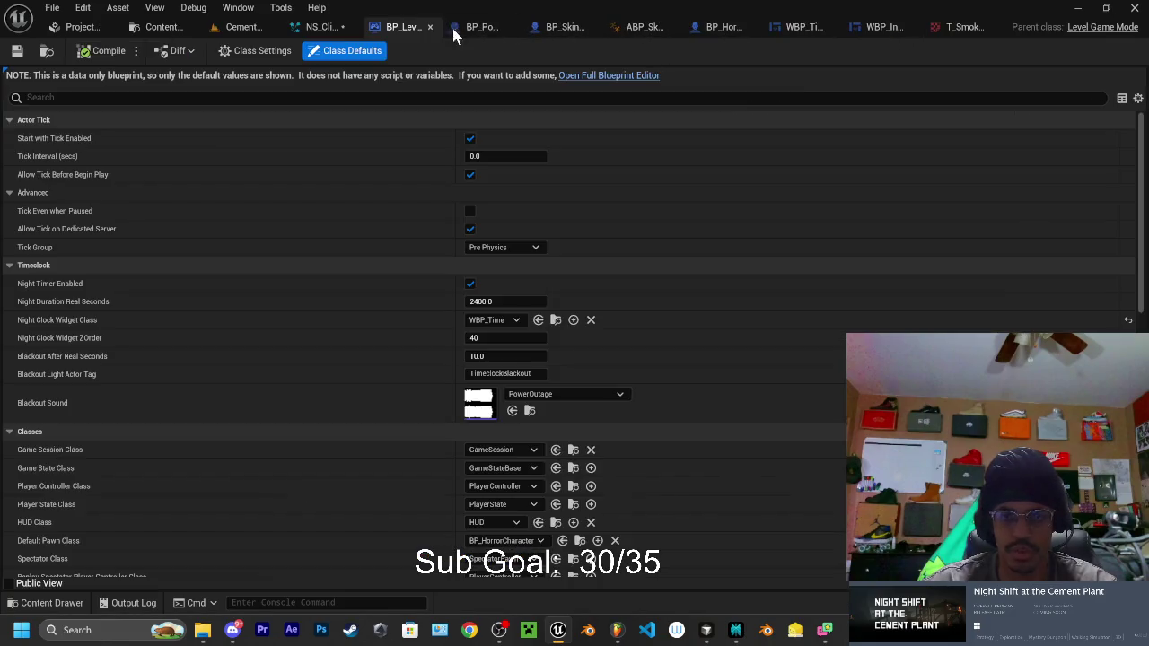
left_click(453, 27)
left_click(470, 284)
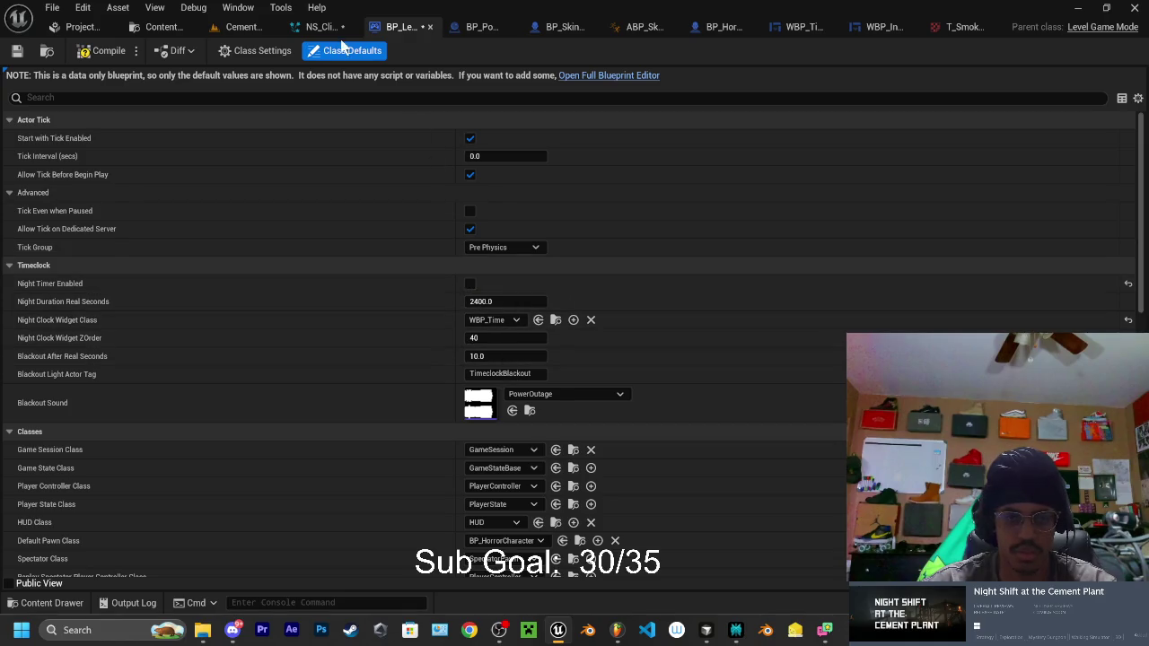
left_click(240, 27)
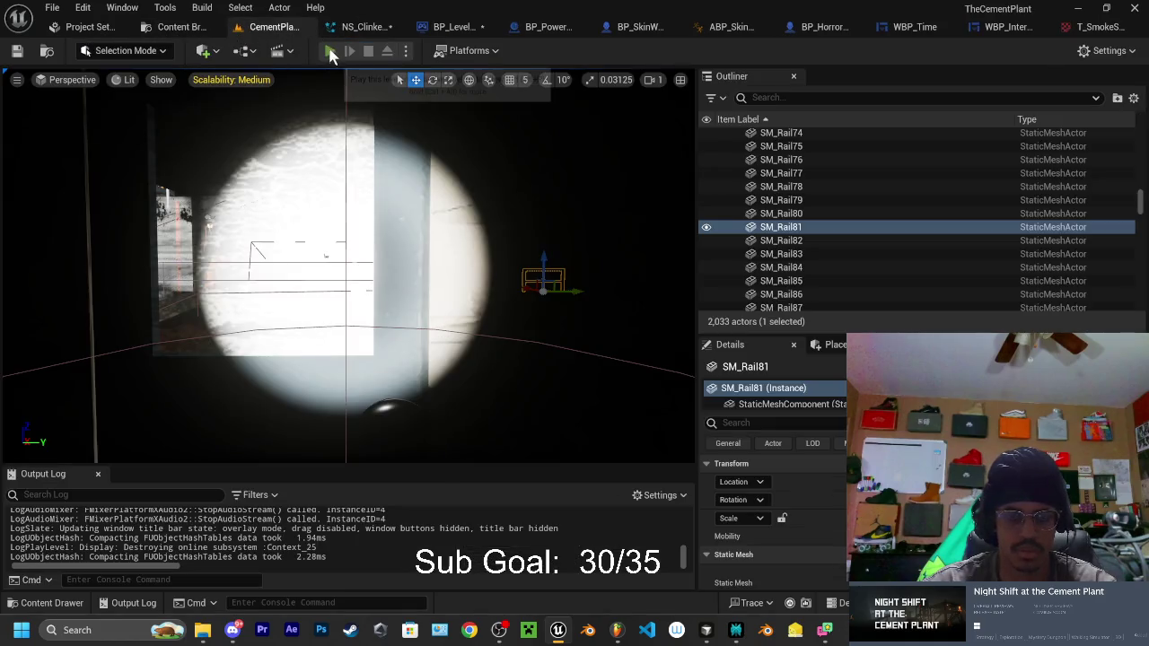
Step: Play-test the level, grab the crane remote, and start clinker loading to Loading Cars 1/9
key("alt+p")
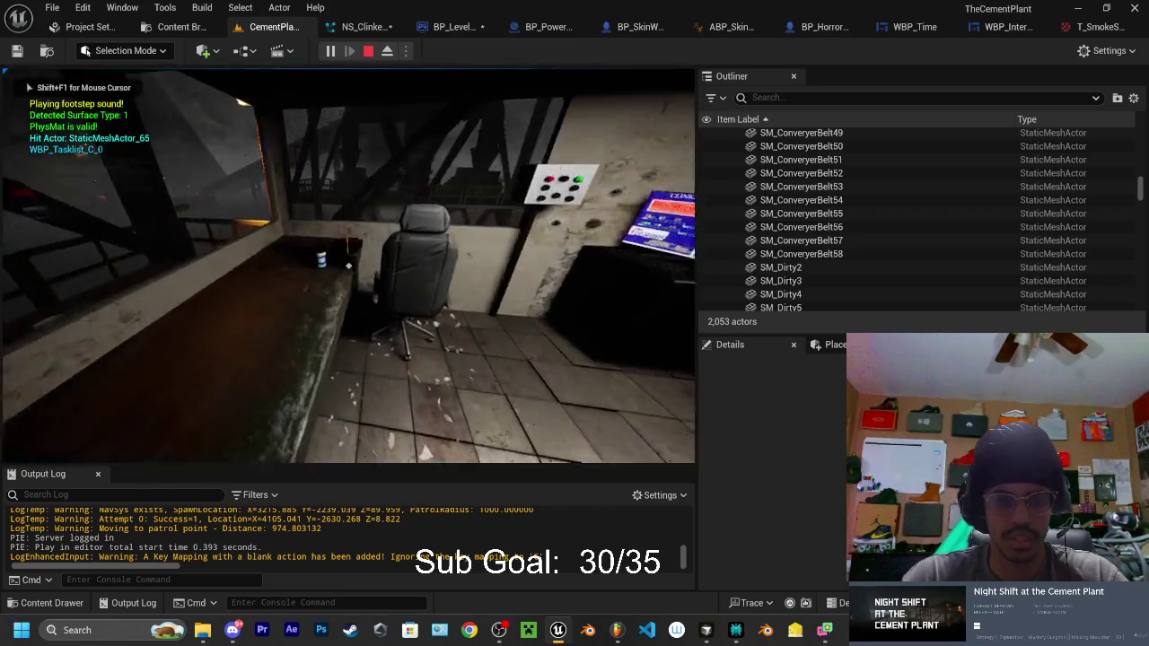
key("e")
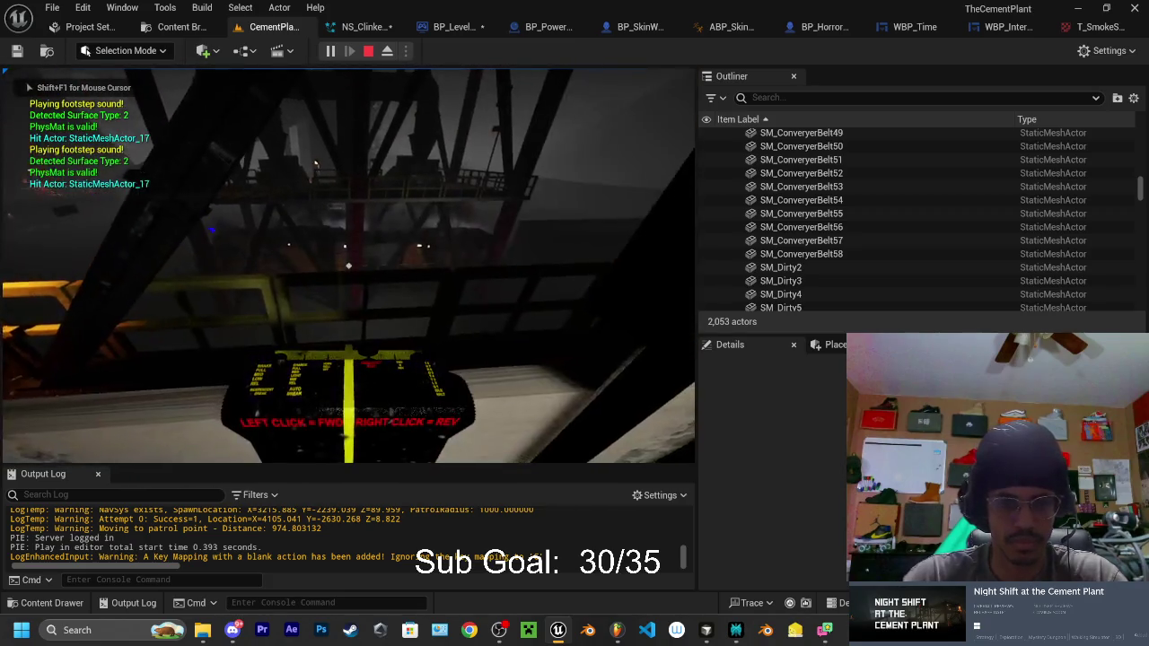
scroll(348, 265, "up", 3)
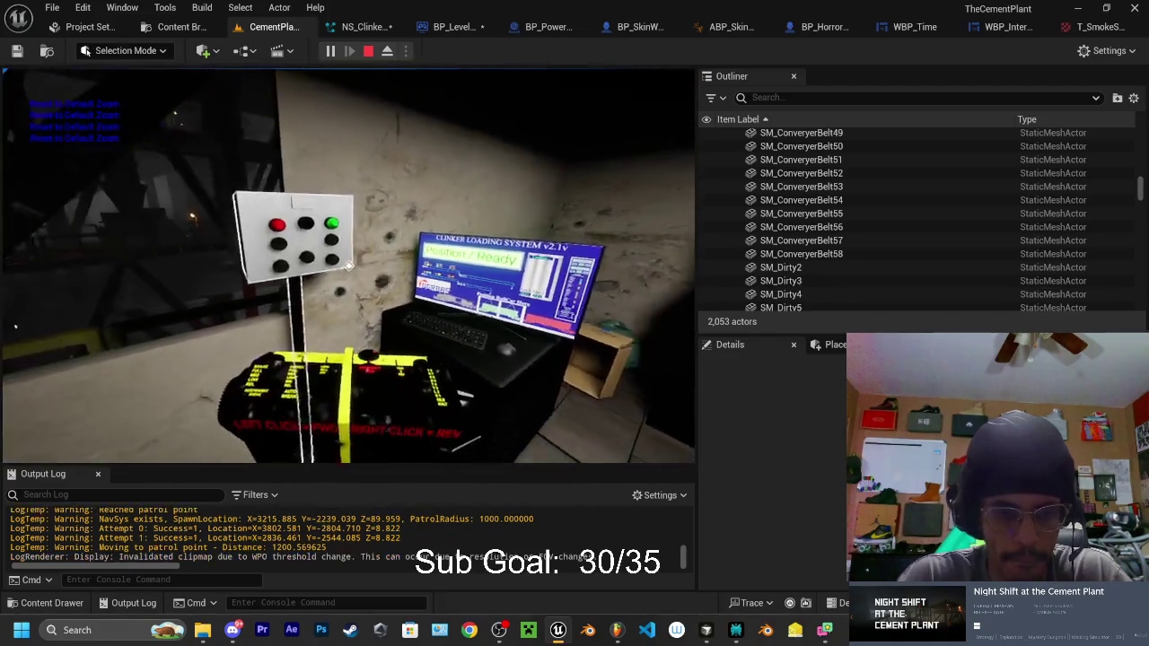
left_click(348, 266)
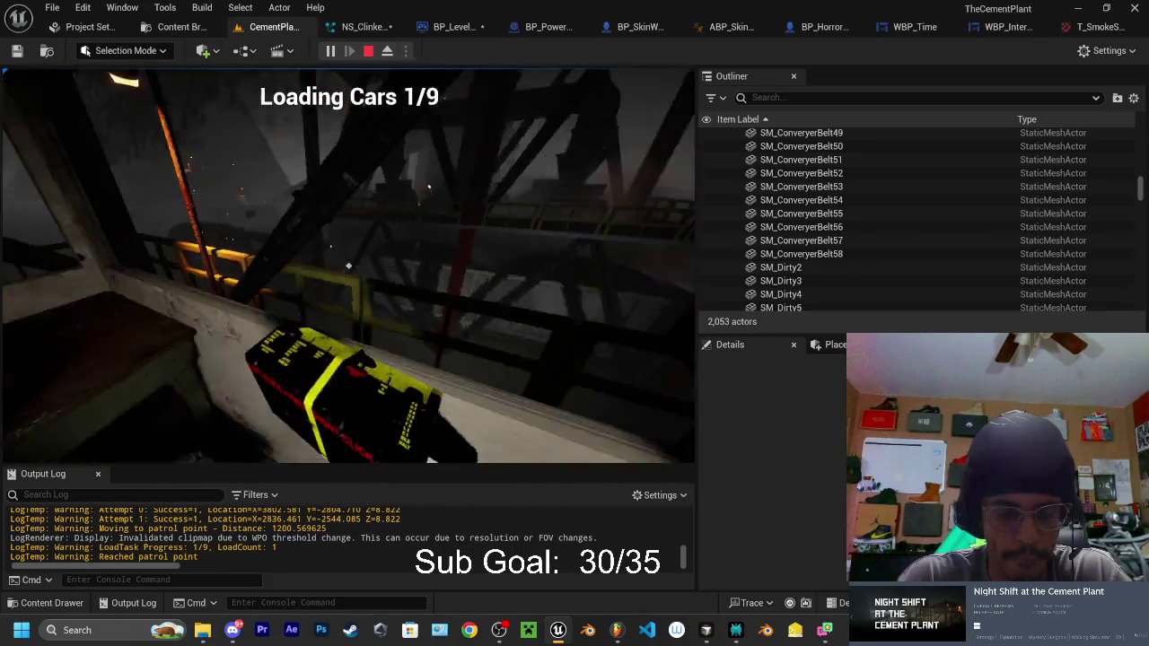
key("Escape")
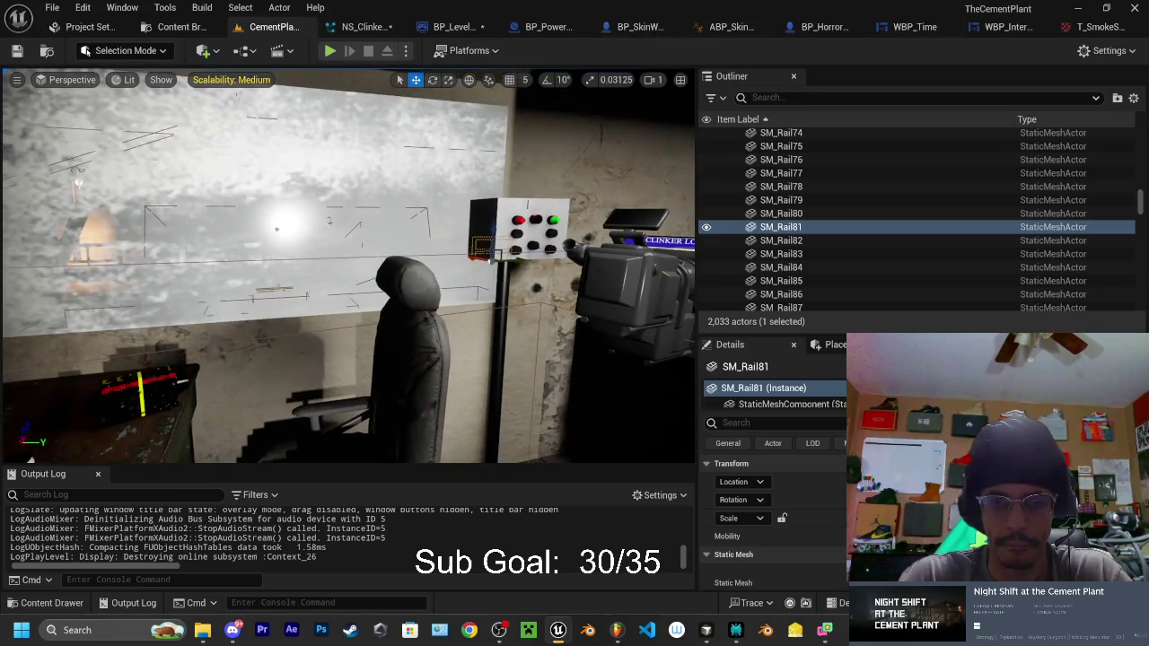
Step: Select the control box and start a play-test seated at the crane control panel
left_click(519, 232)
type("load")
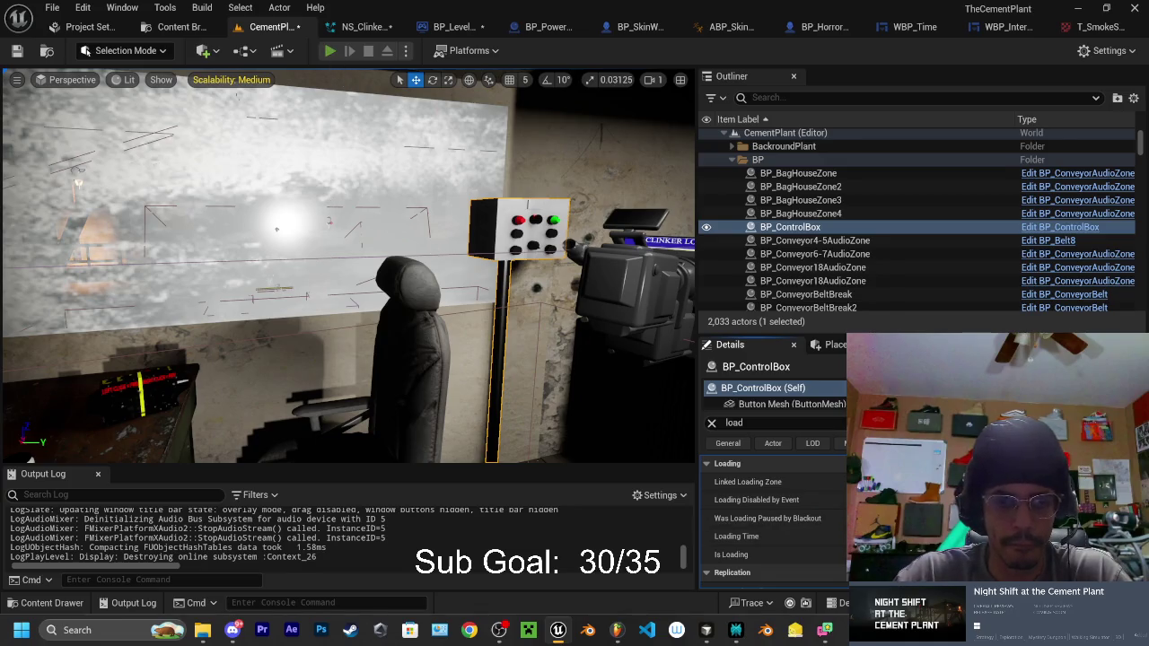
key("alt+p")
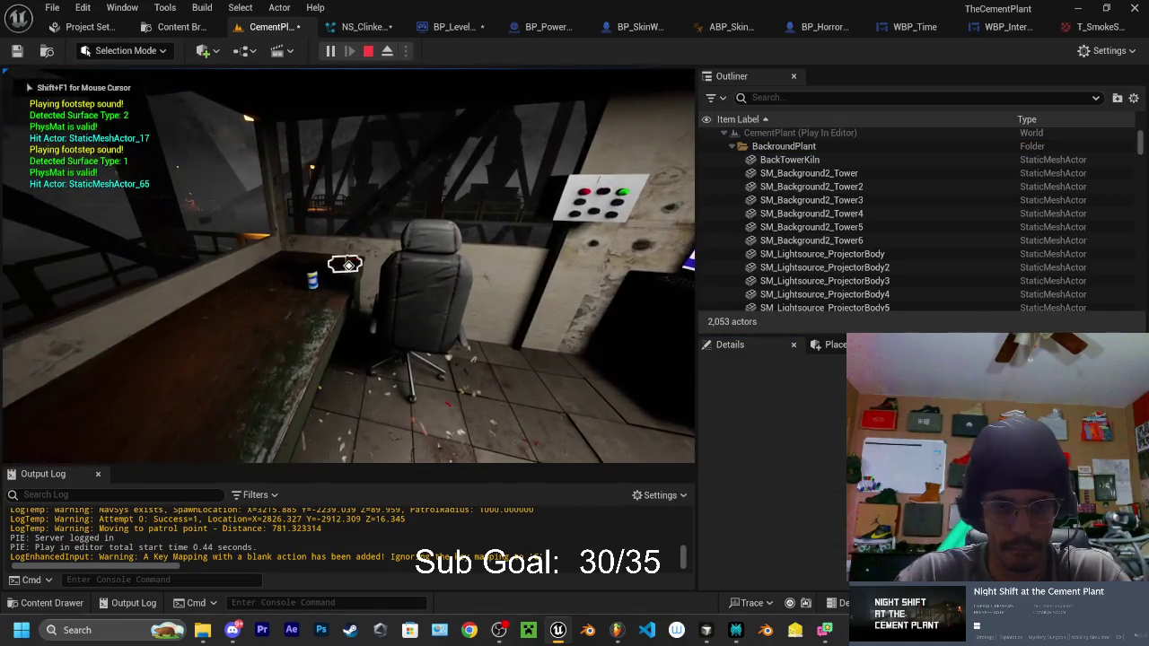
key("e")
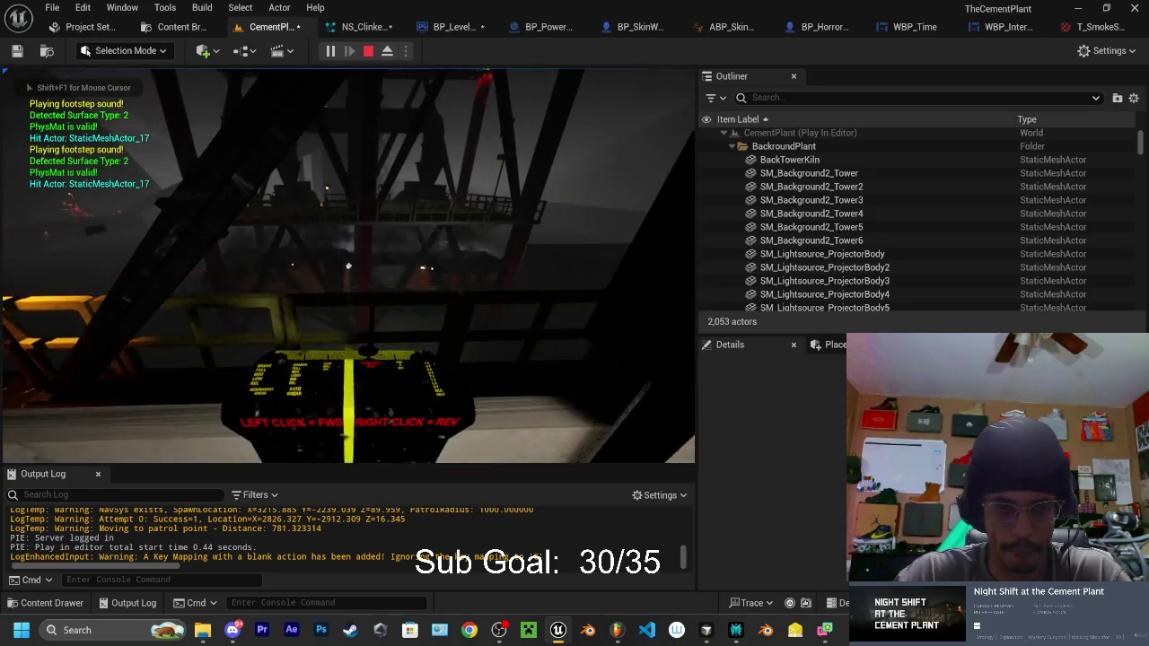
Step: Test the right-click zoom in and reset on the structure several times
right_click(349, 265)
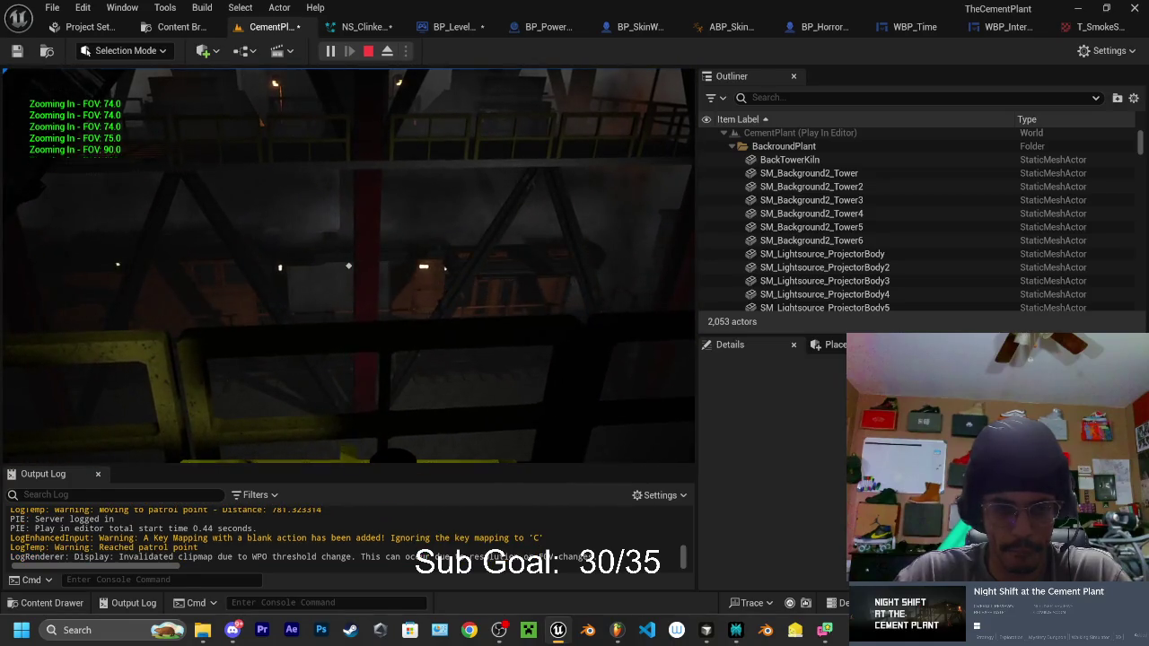
right_click(349, 265)
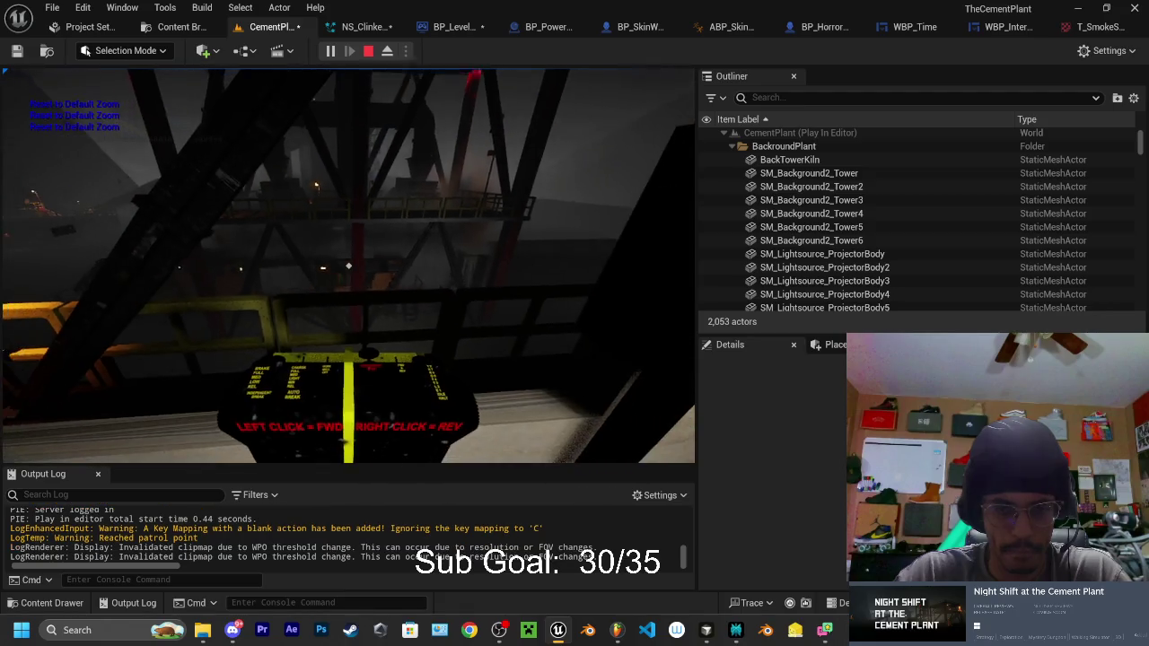
right_click(348, 266)
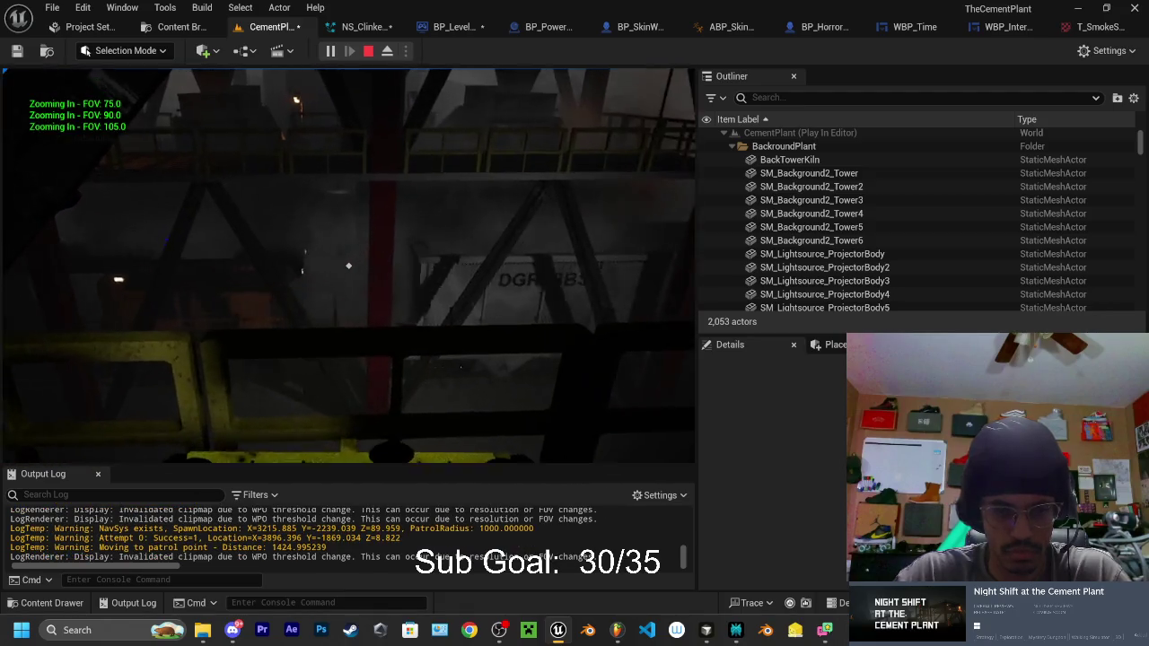
right_click(348, 266)
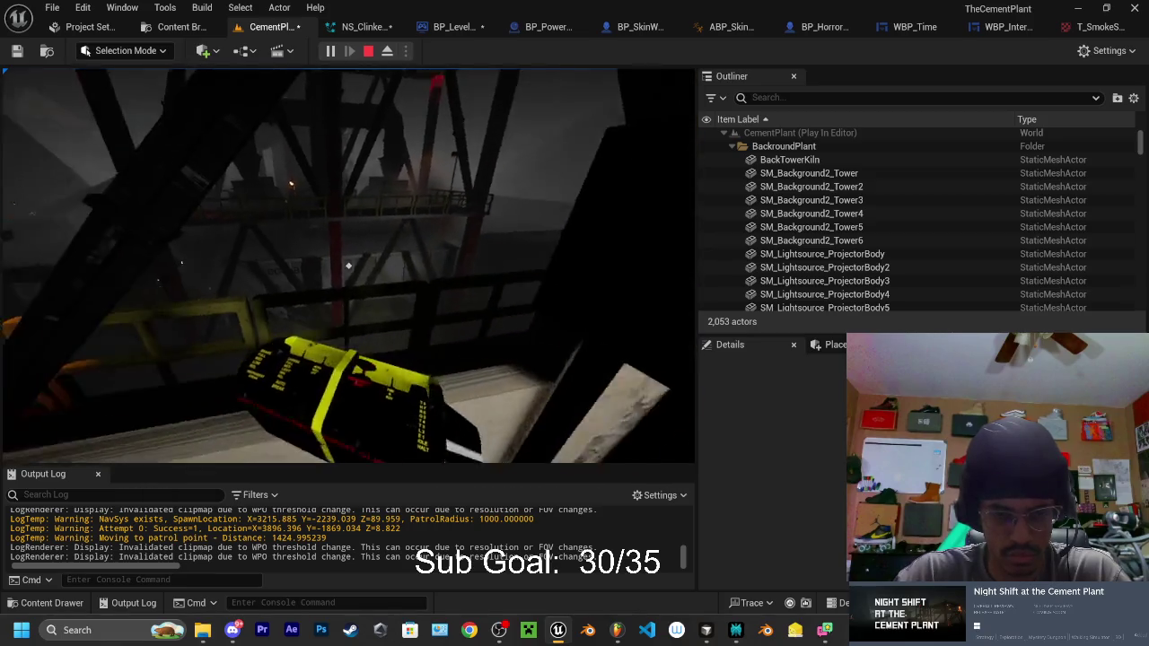
scroll(348, 266, "up", 3)
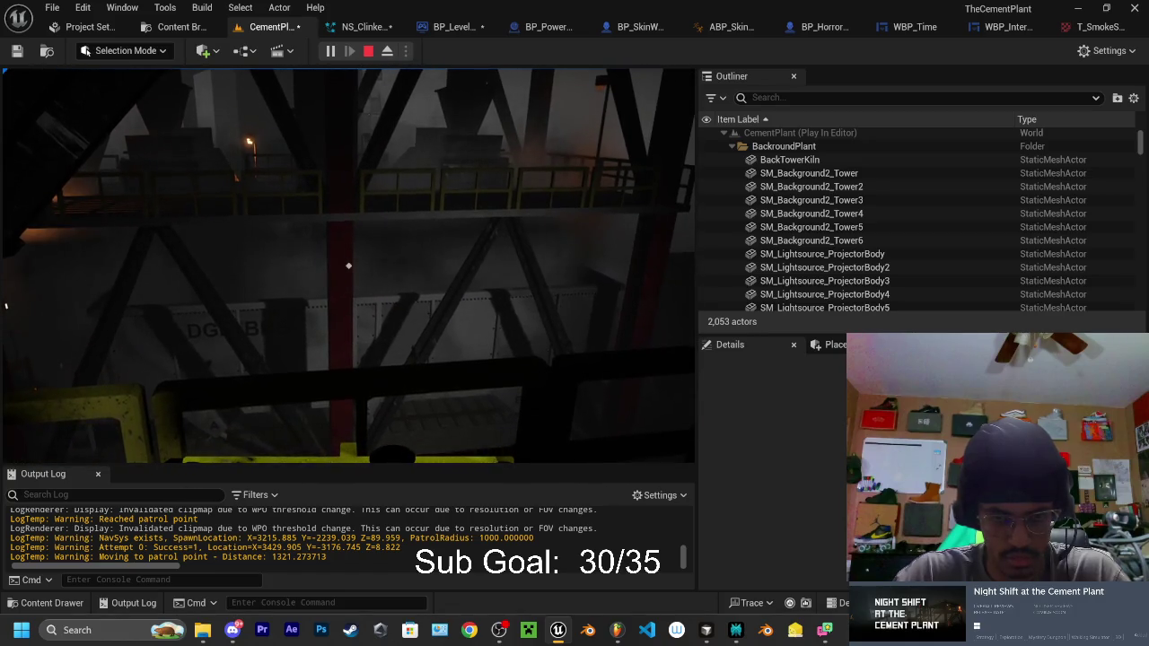
scroll(348, 265, "up", 3)
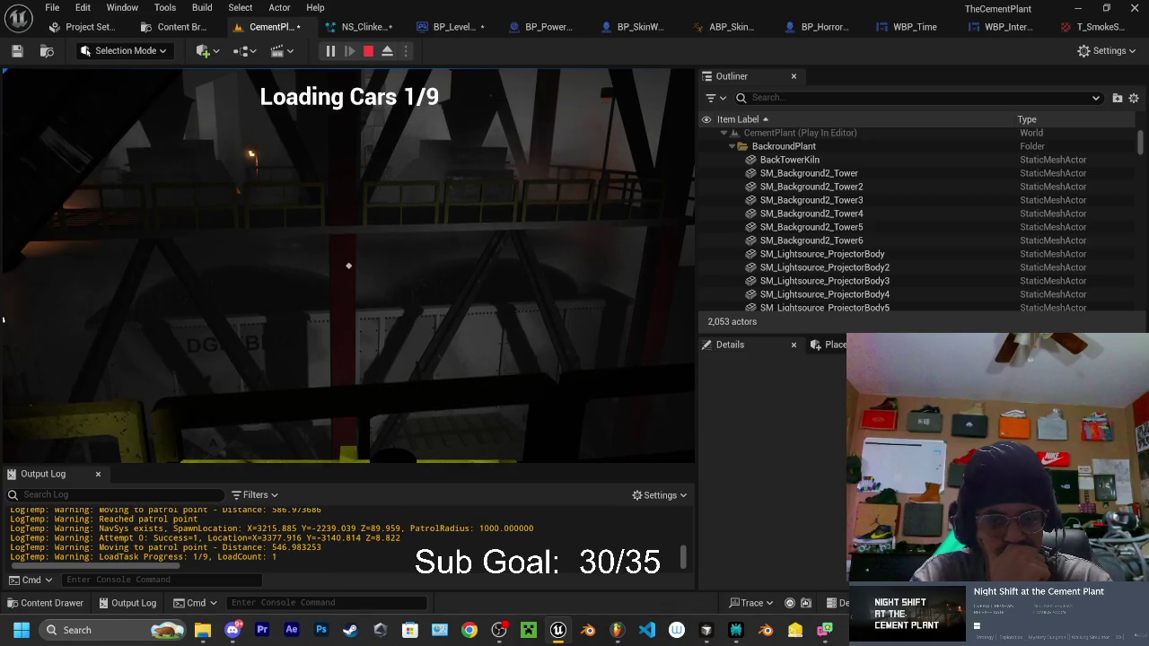
Step: Stop the play-test, fly to the lit catwalk, and save the level and modified assets
key("Escape")
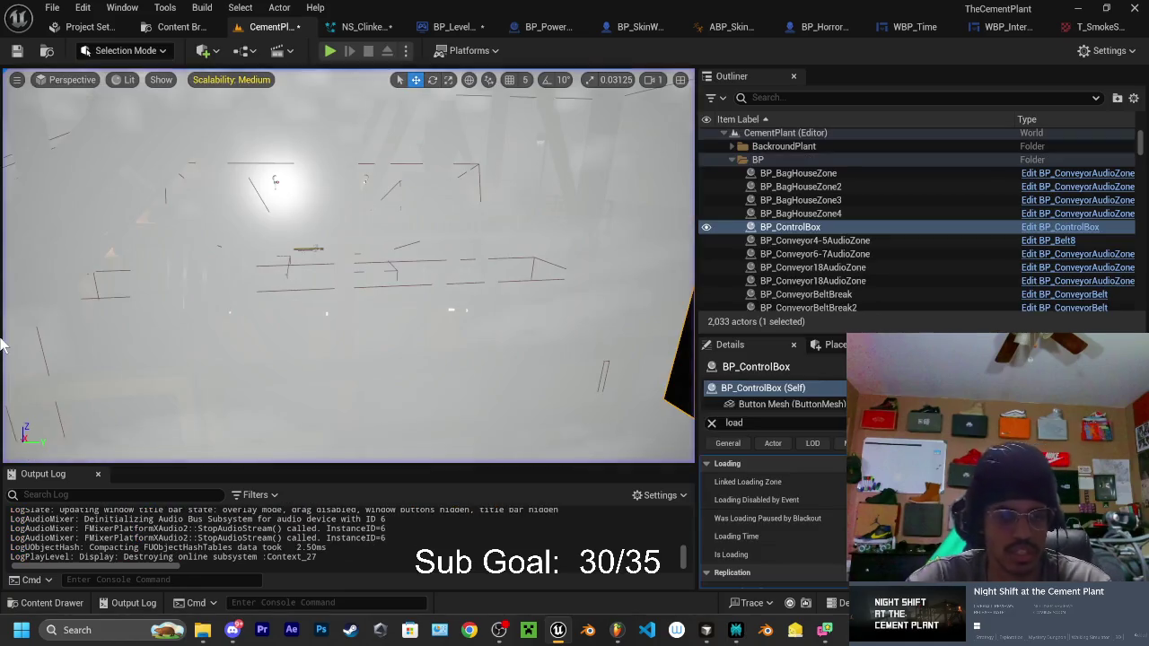
mouse_move(470, 306)
left_mouse_down()
mouse_move(449, 297)
mouse_move(431, 310)
mouse_move(467, 314)
mouse_move(449, 301)
mouse_move(431, 310)
mouse_move(470, 299)
left_mouse_up()
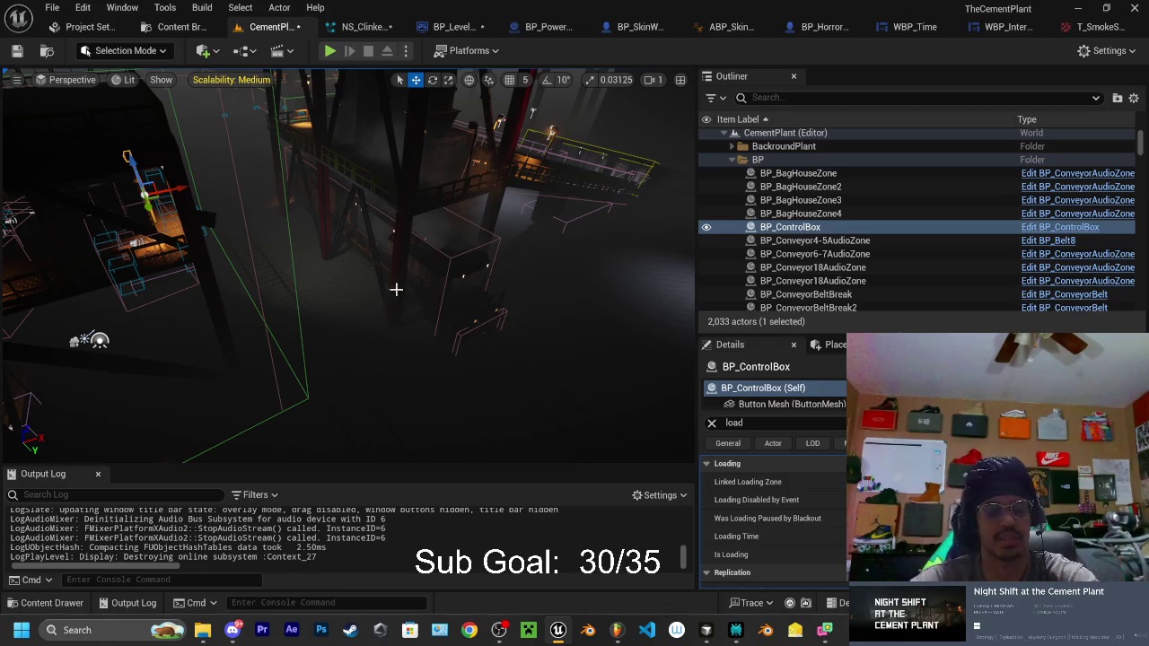
mouse_move(396, 290)
left_mouse_down()
mouse_move(377, 292)
mouse_move(393, 291)
left_mouse_up()
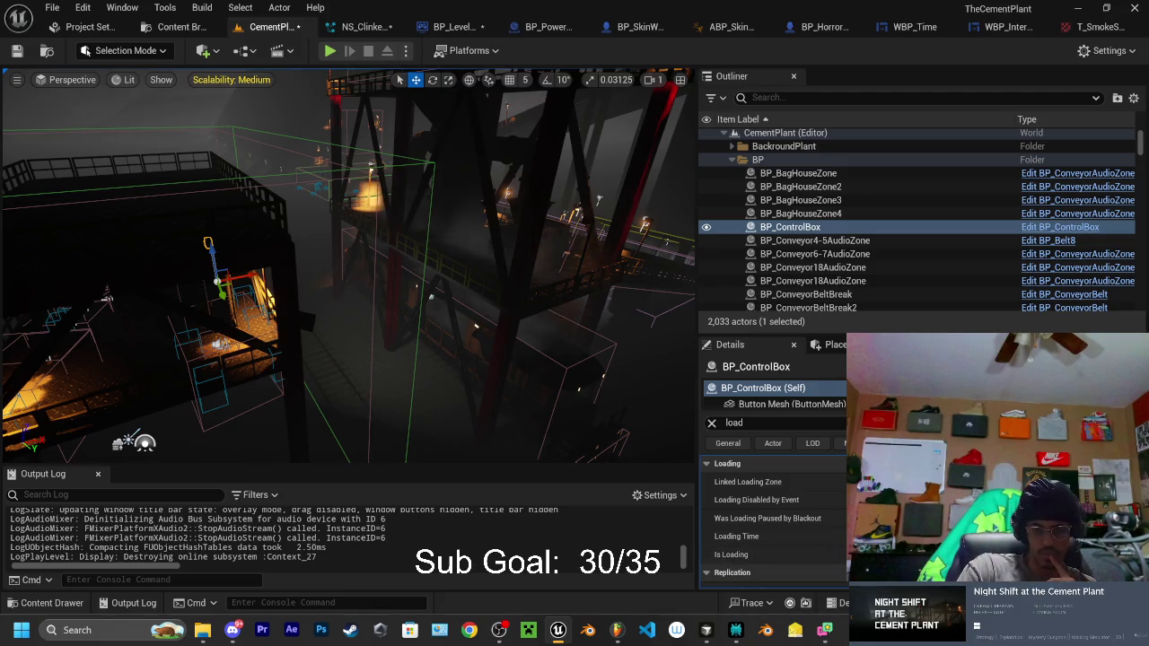
key("ctrl+shift+s")
left_click(682, 465)
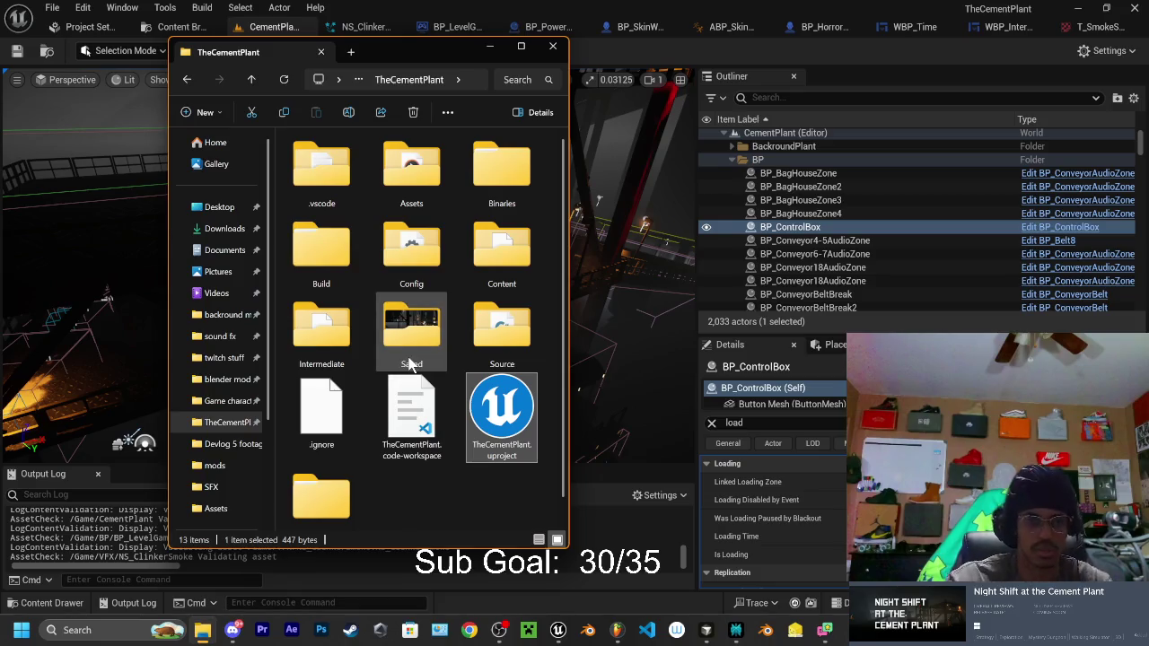
Step: Open Downloads full screen, play the UIClick soft click sound, and close the media player
left_click(223, 228)
left_click(519, 47)
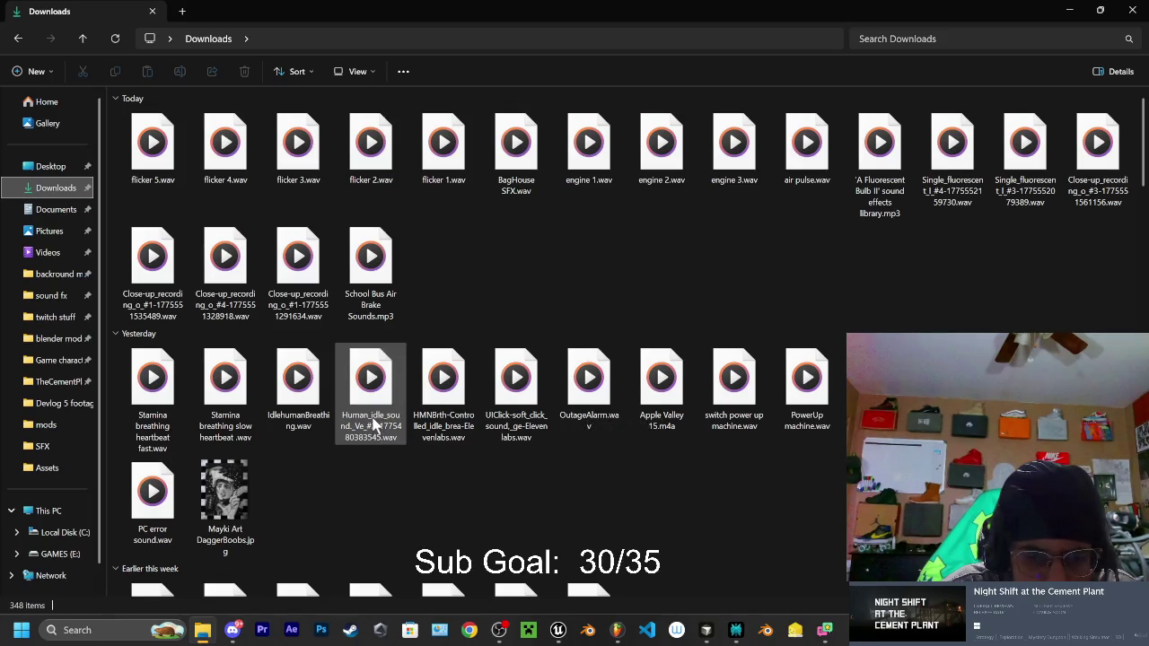
double_click(519, 395)
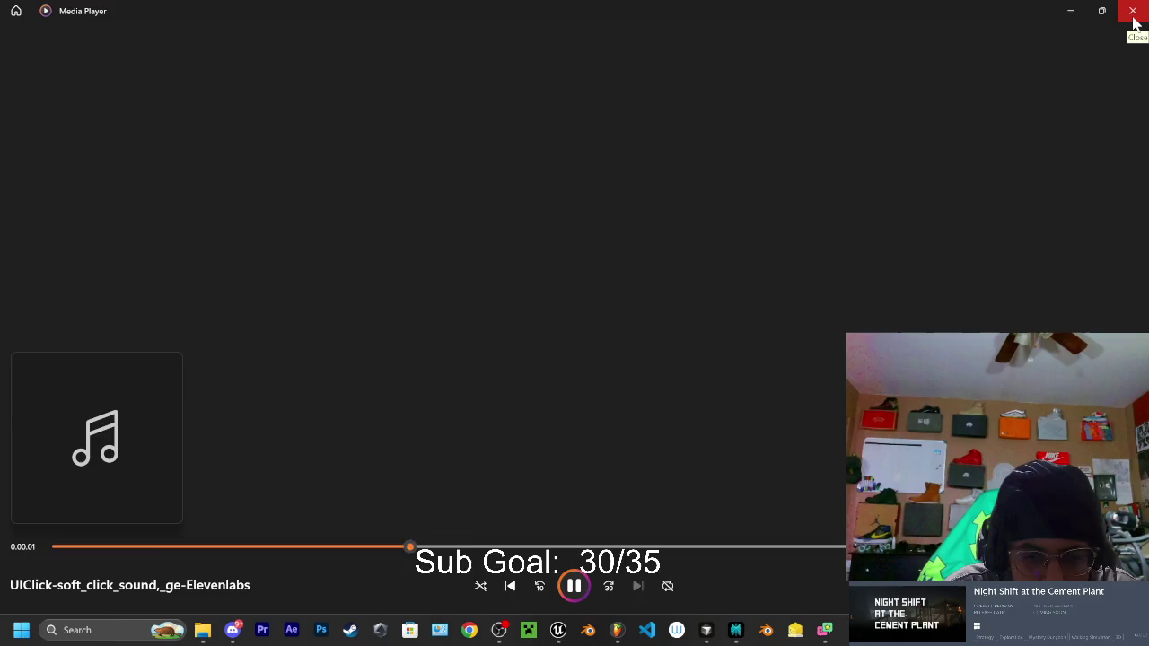
left_click(1134, 13)
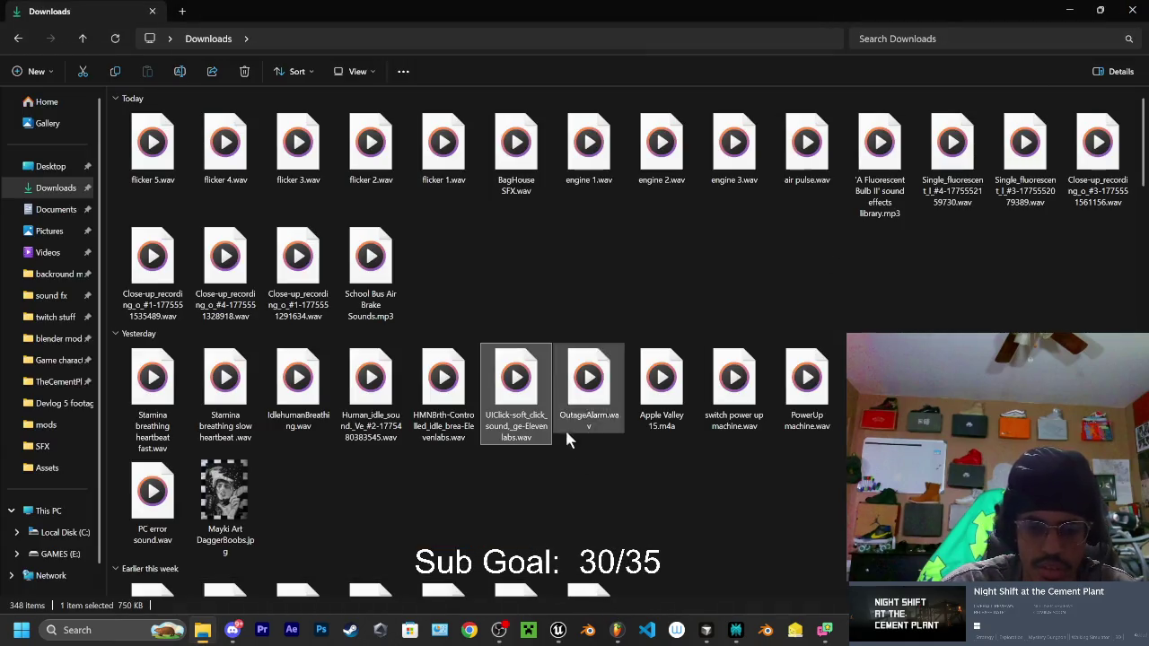
left_click(617, 631)
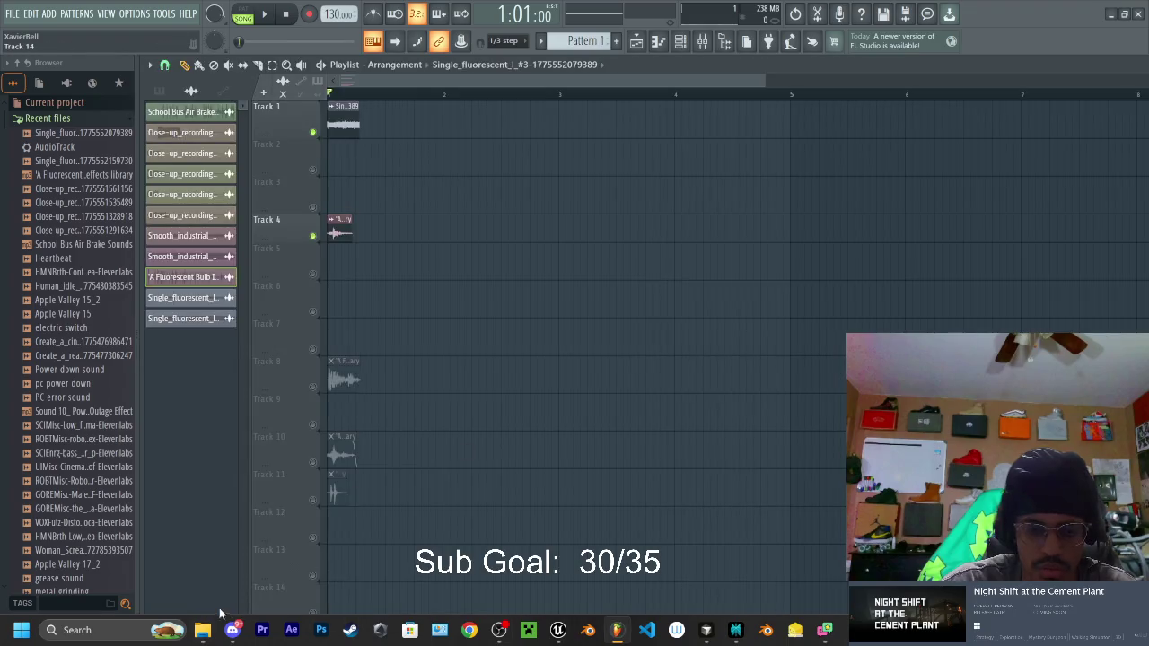
Step: Drag the UIClick wav onto Track 1, trim the clip short, and play it back
left_click(202, 630)
left_click(1100, 9)
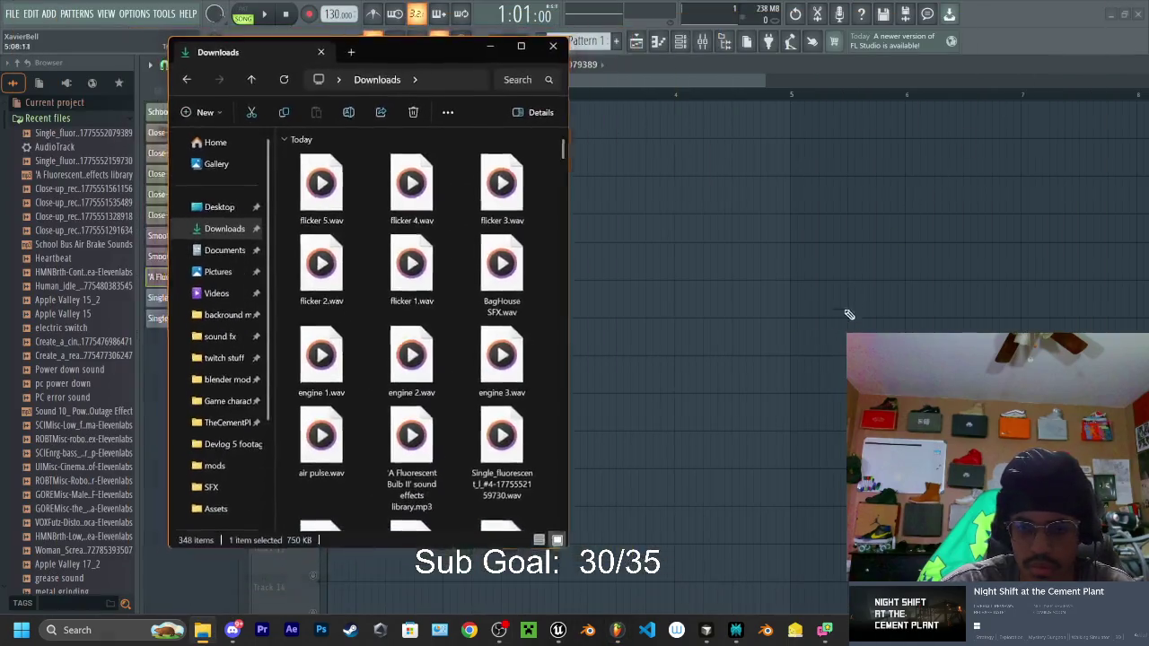
scroll(441, 260, "down", 5)
mouse_move(503, 382)
left_mouse_down()
mouse_move(545, 354)
mouse_move(571, 157)
mouse_move(713, 308)
mouse_move(511, 207)
mouse_move(484, 160)
mouse_move(346, 113)
left_mouse_up()
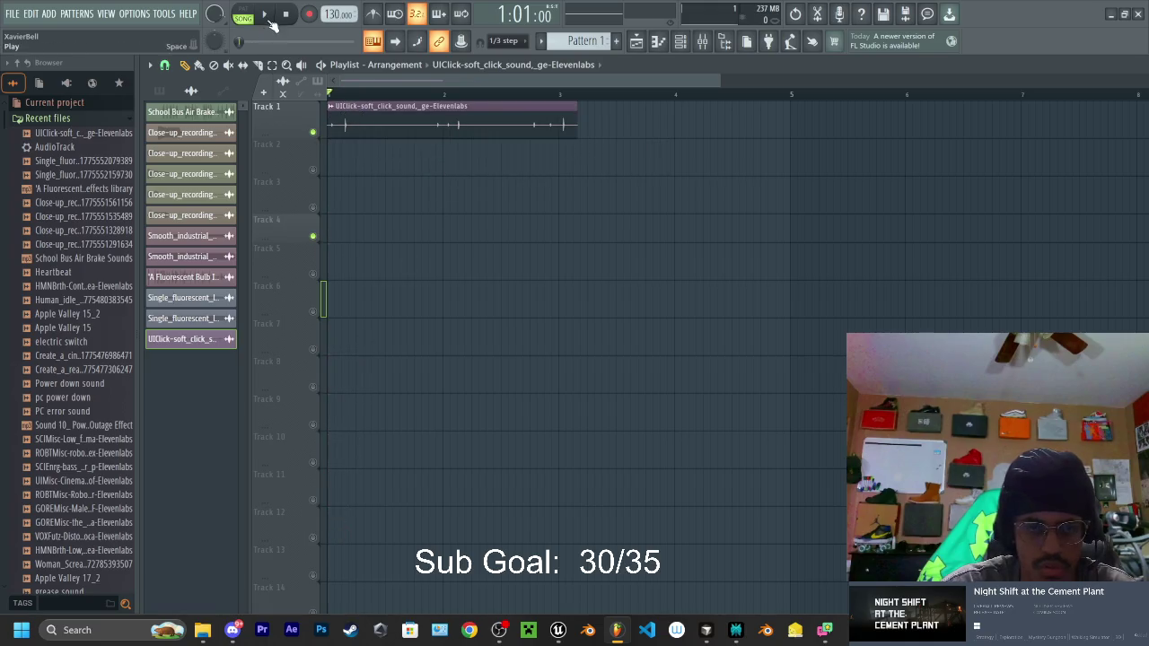
key("space")
mouse_move(576, 130)
left_mouse_down()
mouse_move(440, 132)
mouse_move(664, 149)
mouse_move(367, 146)
left_mouse_up()
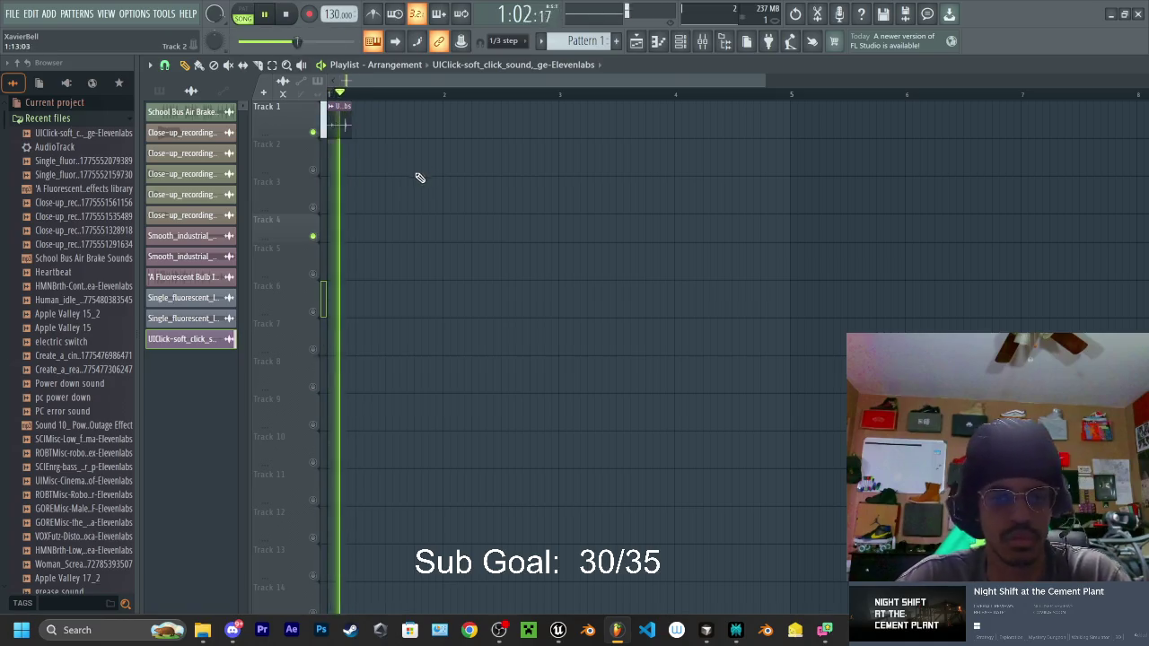
key("space")
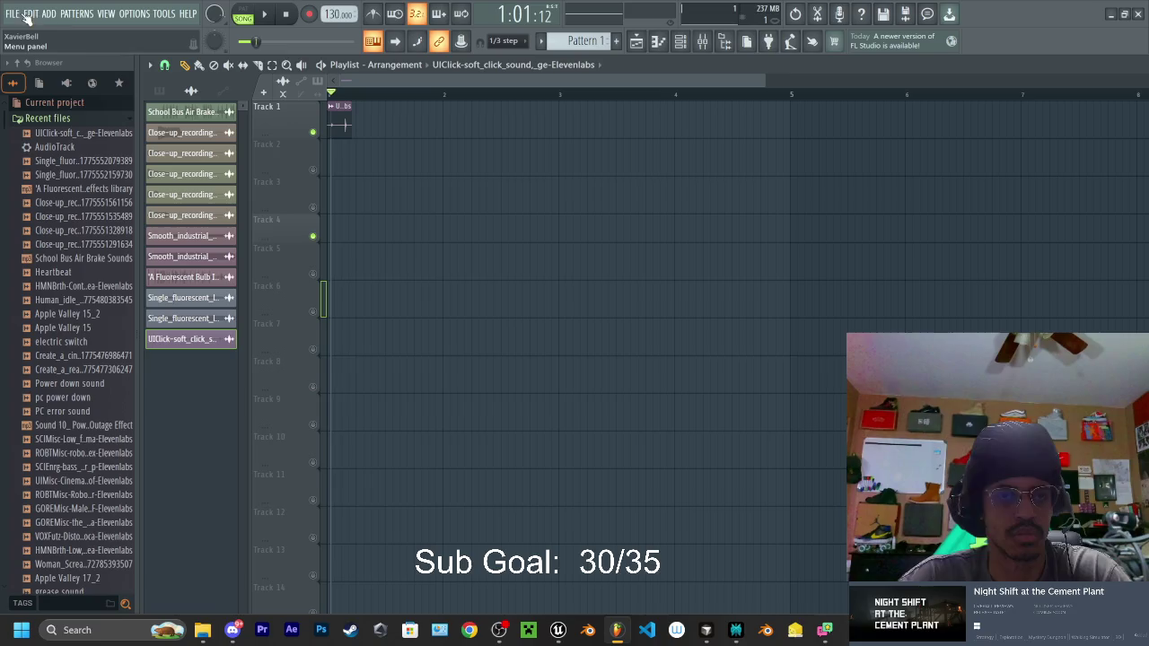
Step: Start a Wave file export from the File menu with Downloads as the save location
left_click(13, 13)
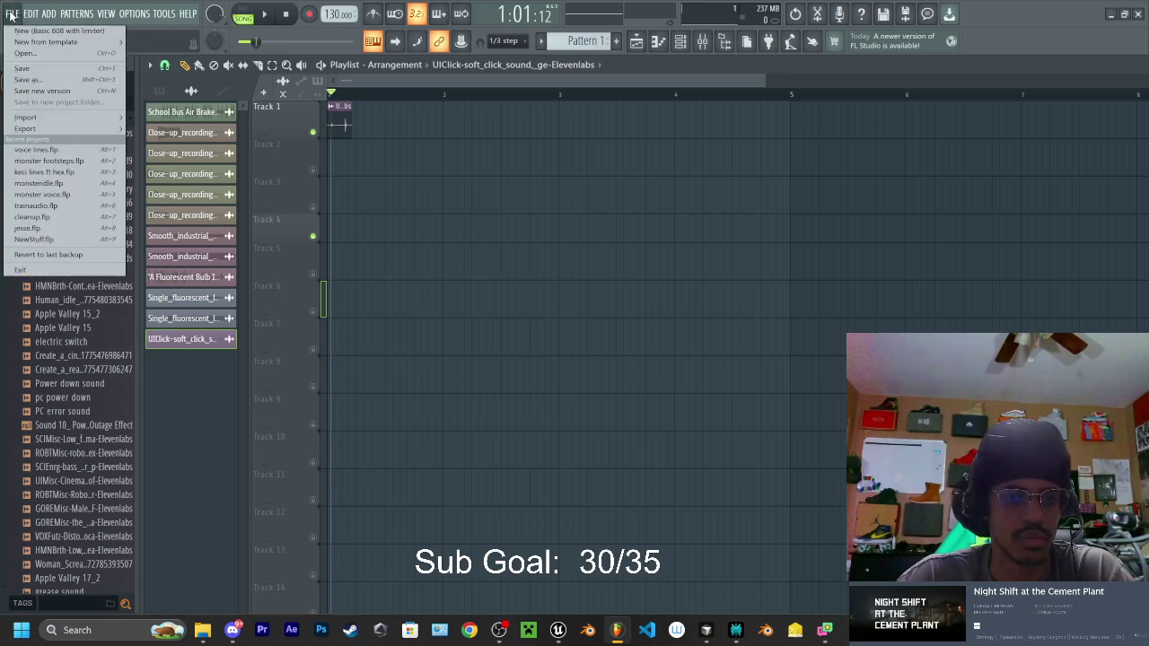
left_click(13, 13)
left_click(14, 13)
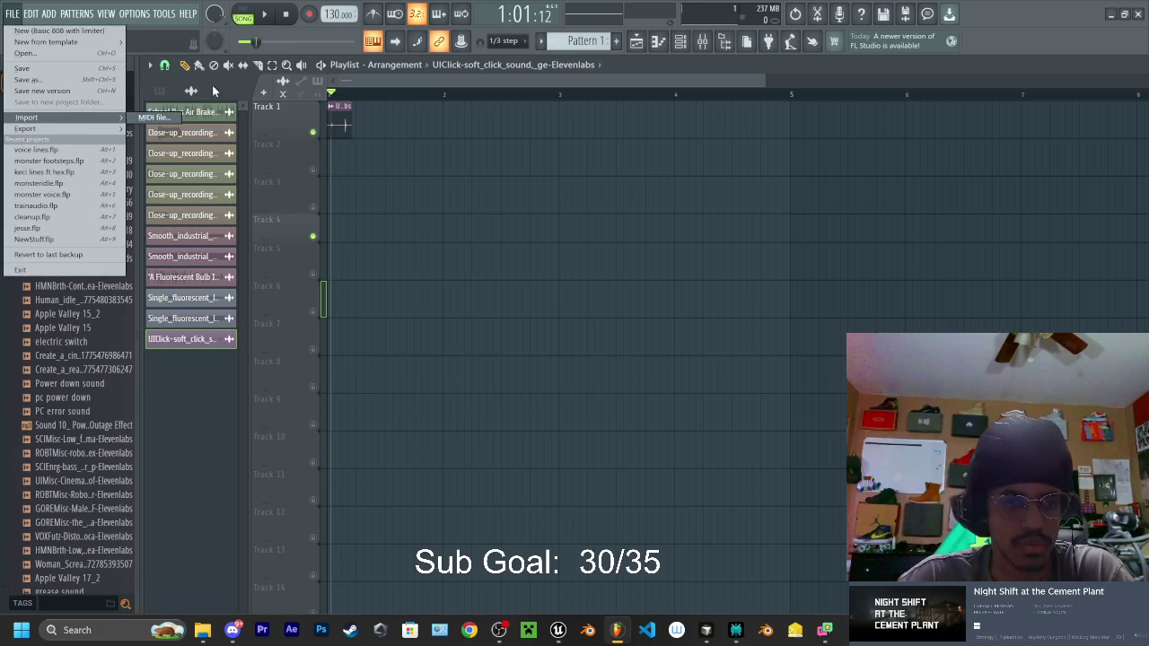
mouse_move(32, 130)
left_click(166, 139)
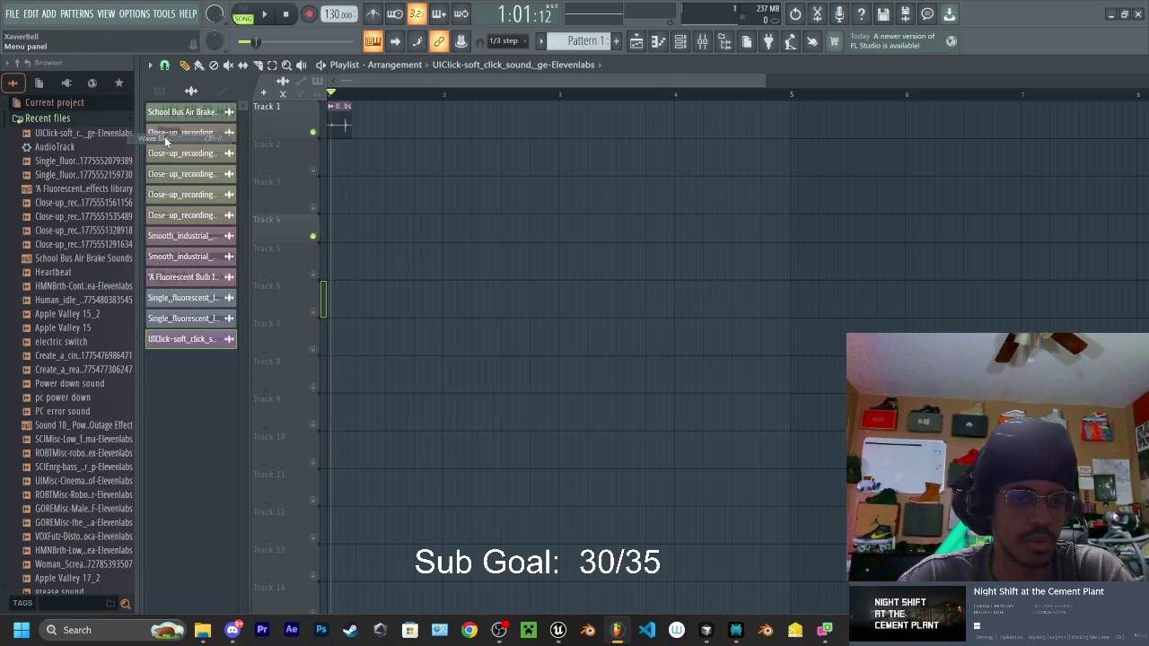
left_click(153, 191)
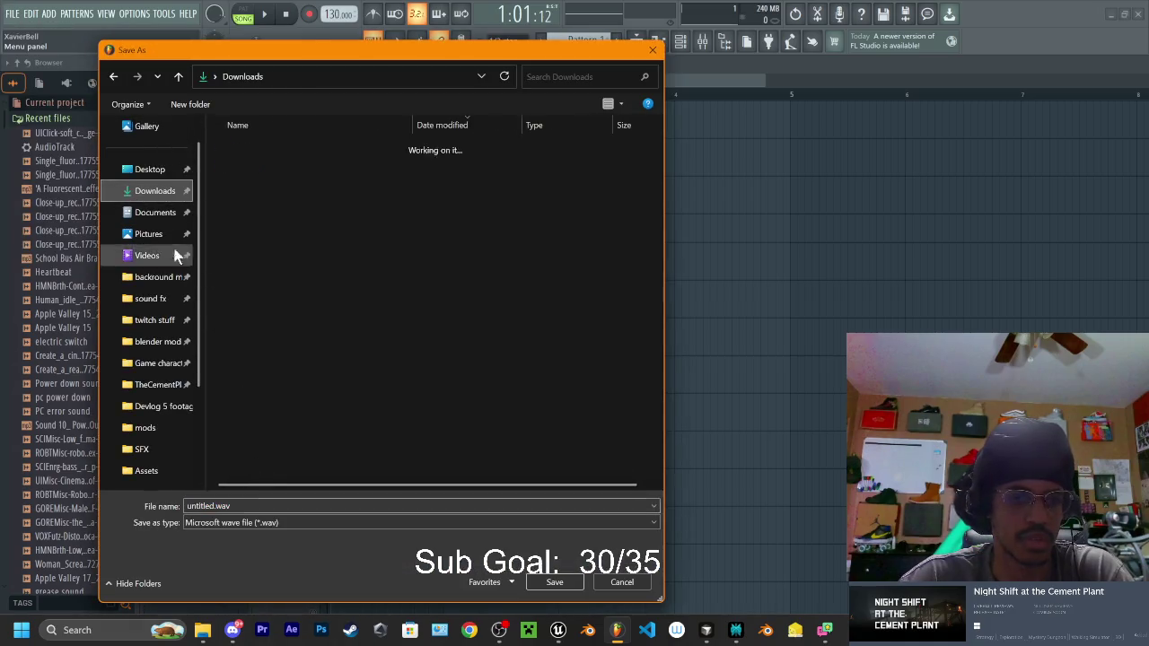
Step: Name the export 'Button Click', save it, and render the wave file to Downloads
left_click(245, 509)
type("Button Click")
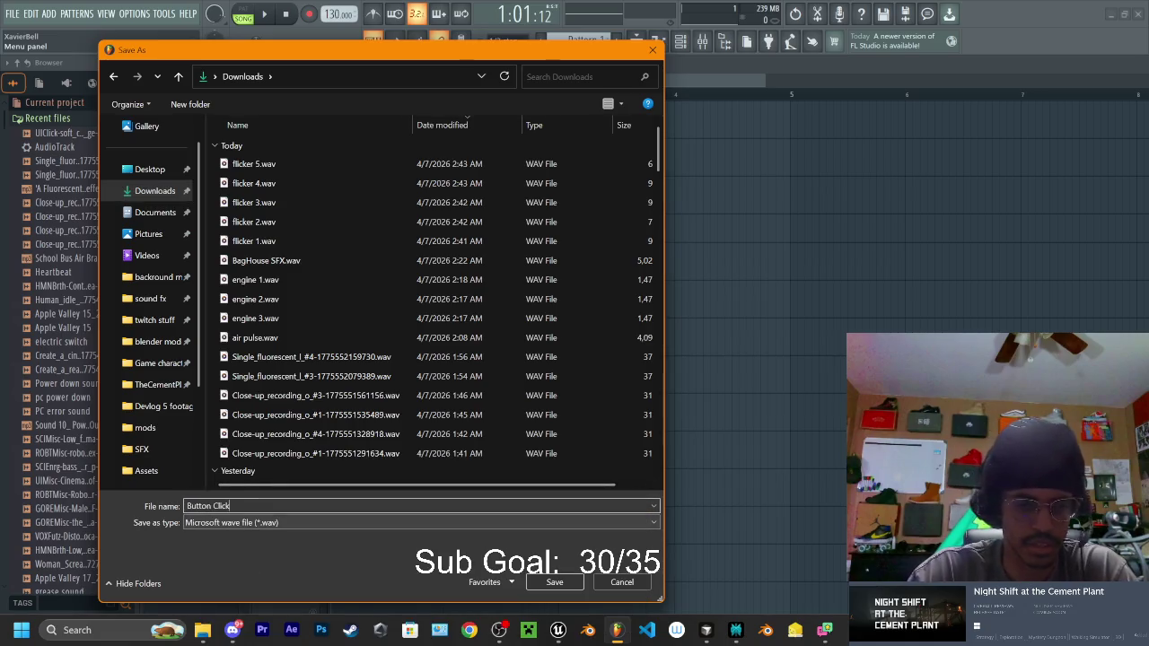
left_click(565, 581)
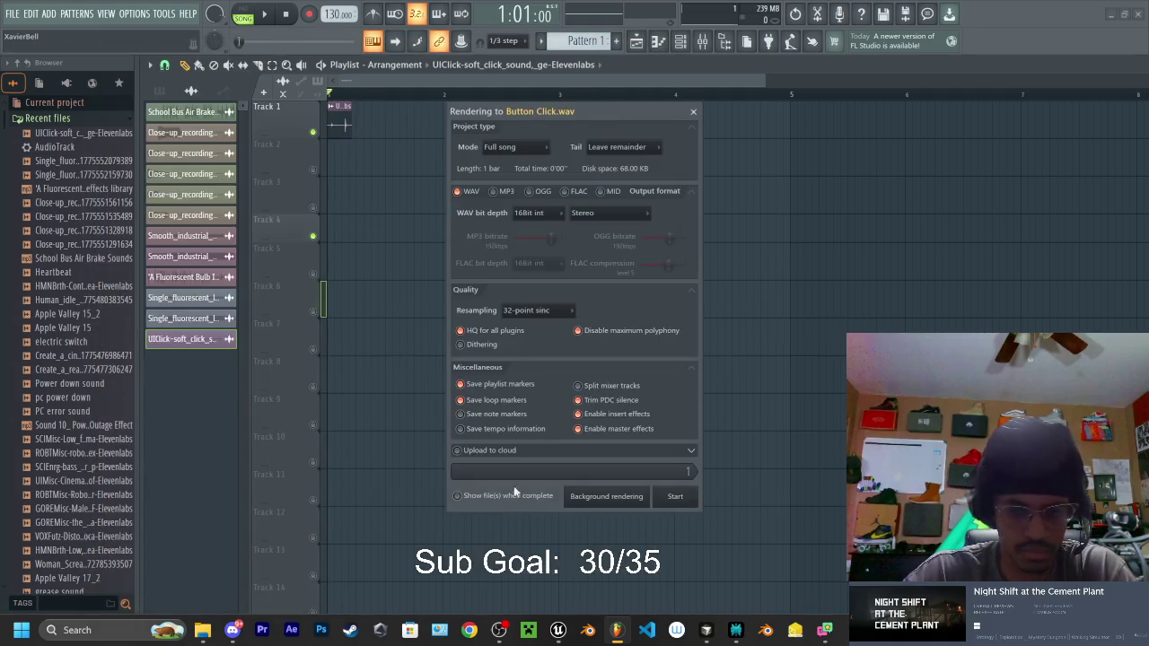
left_click(677, 504)
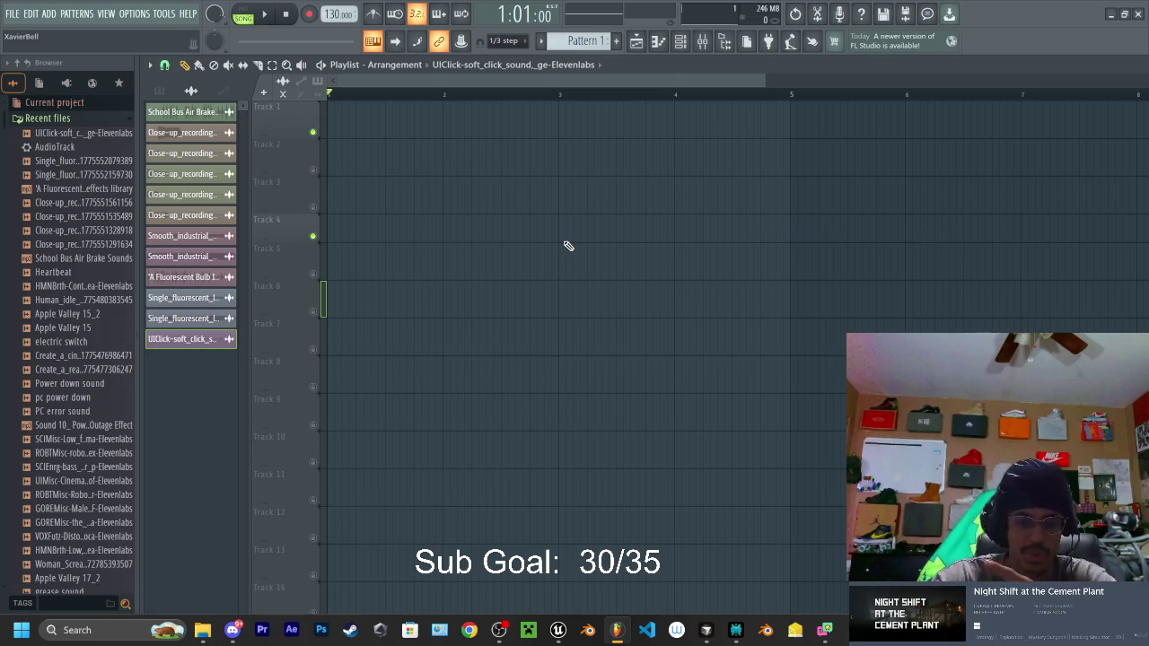
mouse_move(851, 629)
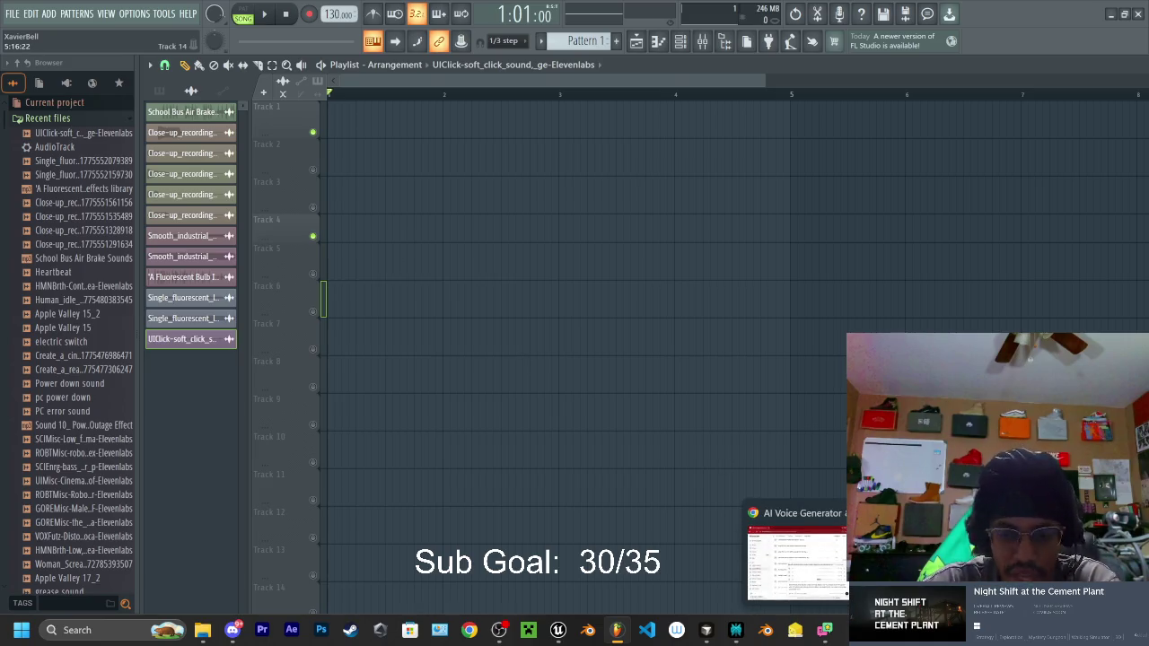